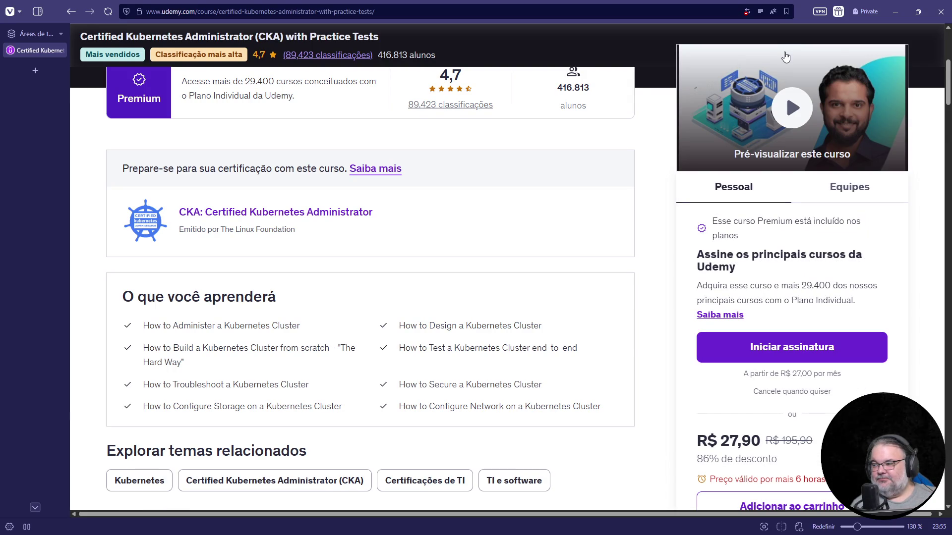
Step: Search Google for 'laça burguer recife' in a new tab and open the Laça Burguer Boa Viagem listing
scroll(728, 316, "down", 3)
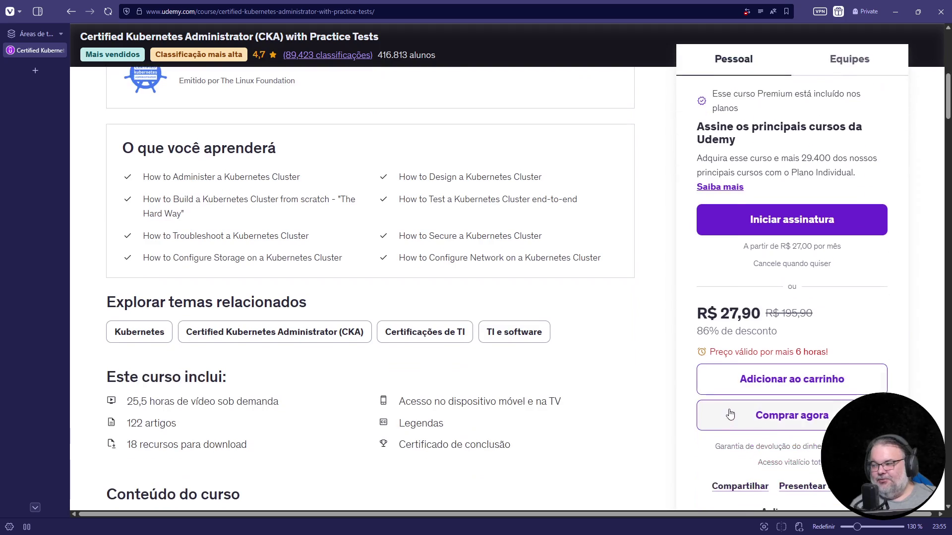
left_click(452, 11)
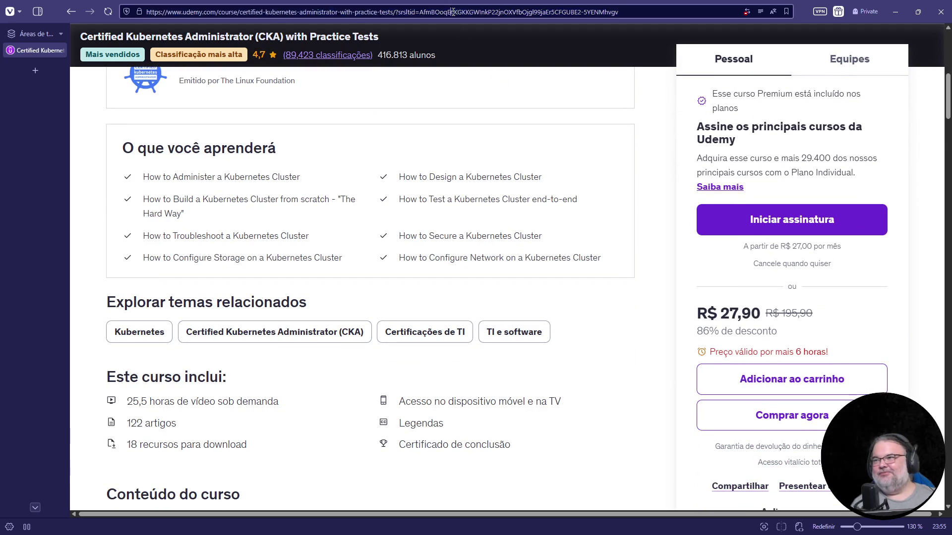
key("ctrl+t")
type("laça burguer recife")
key("Return")
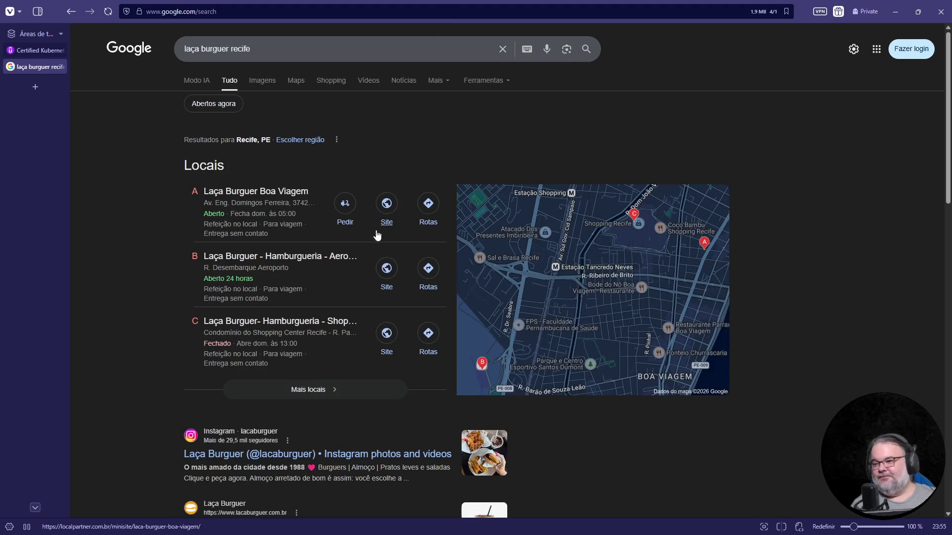
scroll(377, 236, "down", 3)
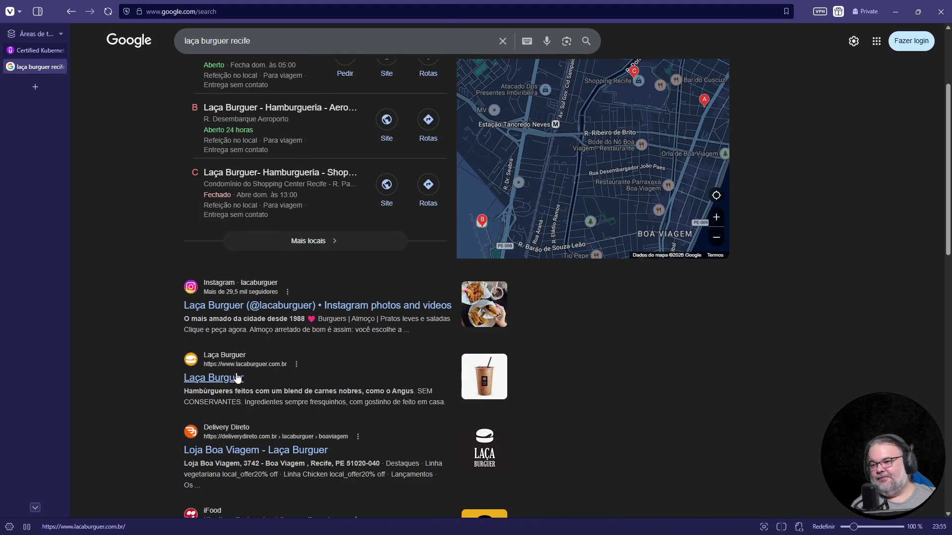
left_click(271, 452)
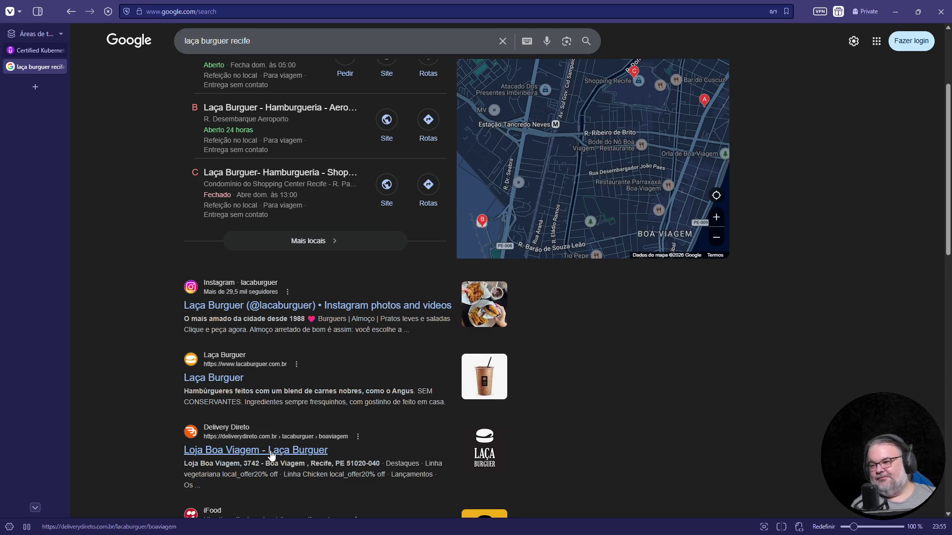
Step: Search the Laça Burguer Boa Viagem menu page for 'laça'
scroll(368, 363, "down", 4)
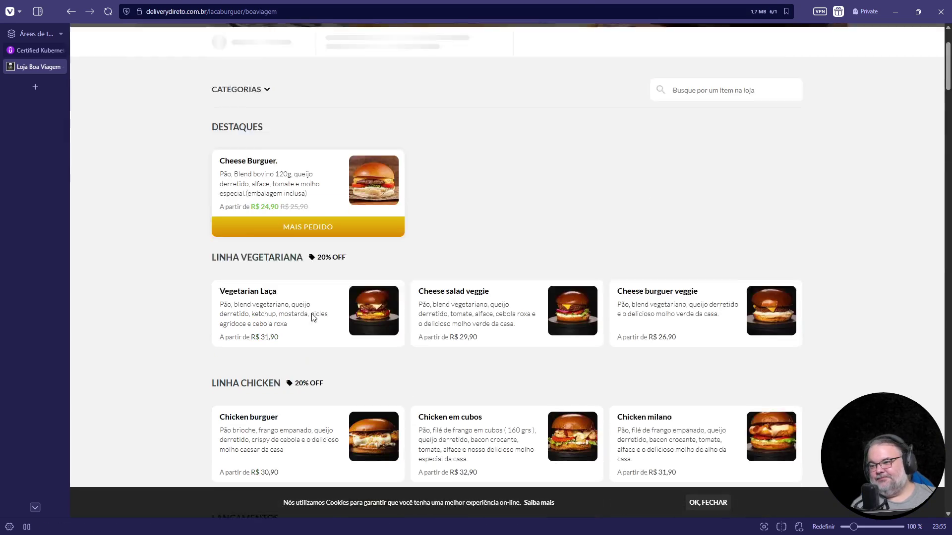
scroll(386, 323, "up", 3, "ctrl")
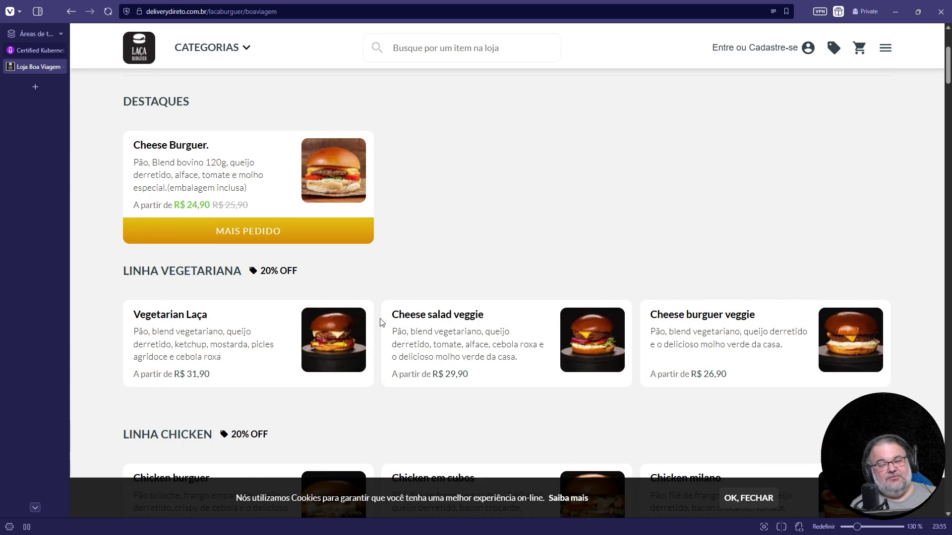
scroll(382, 320, "down", 8)
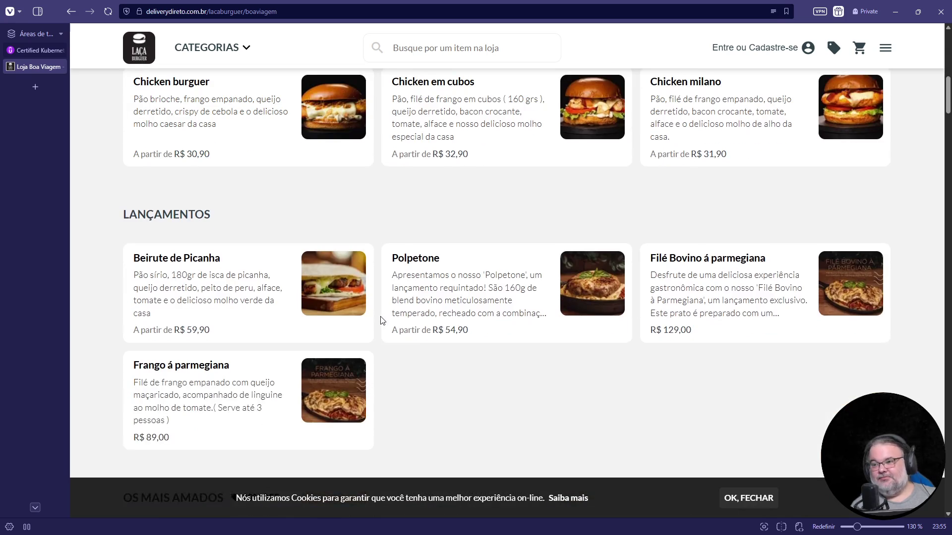
key("ctrl+f")
type("laça")
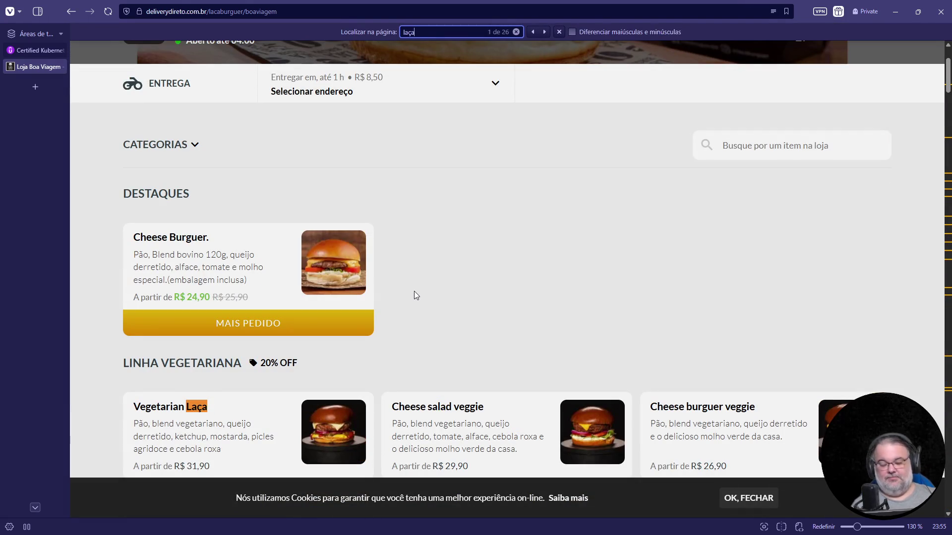
scroll(415, 290, "down", 10)
Step: Change the in-page search to 'especial', step through its matches, then edit the term back to 'laça'
key("ctrl+a")
type("especial")
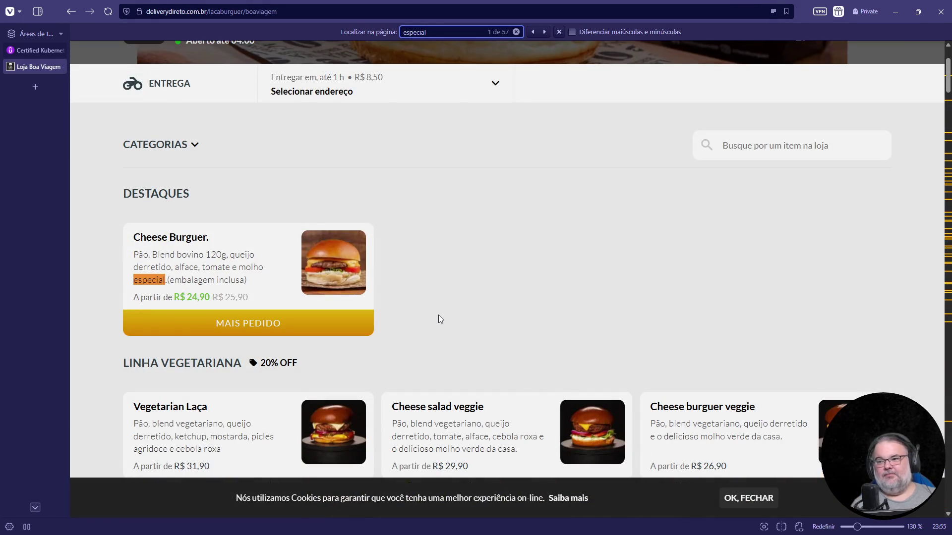
key("Return")
key("Return")
key("Return")
key("Return")
key("Return")
key("Return")
key("Return")
key("Return")
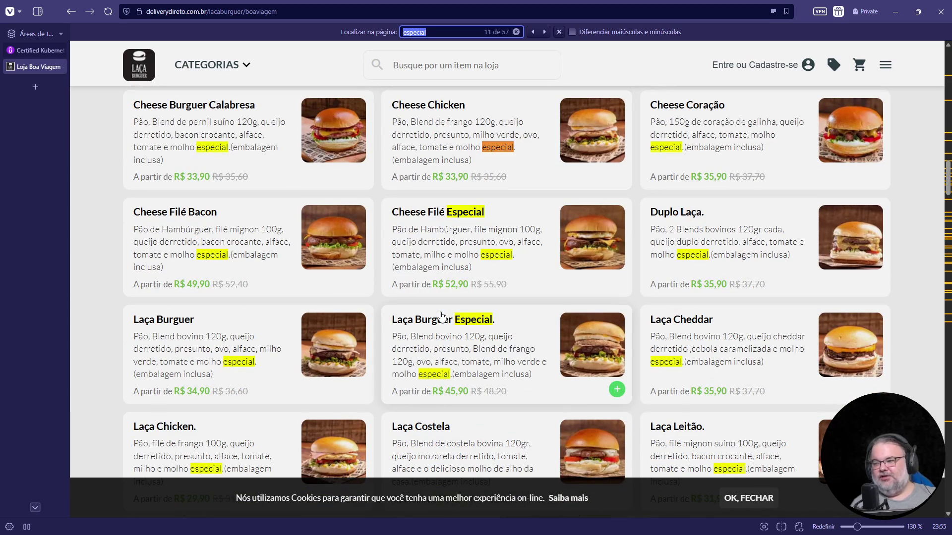
scroll(442, 316, "down", 6)
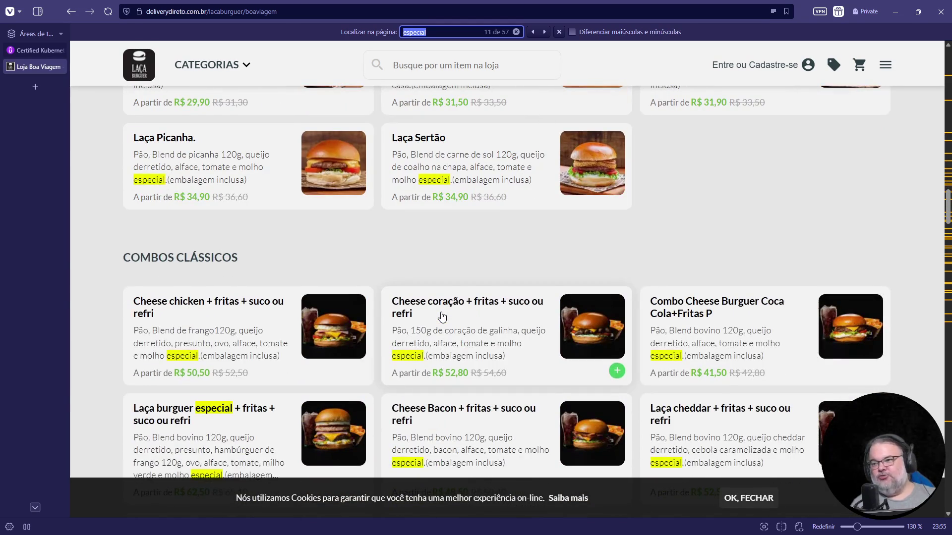
scroll(441, 316, "down", 10)
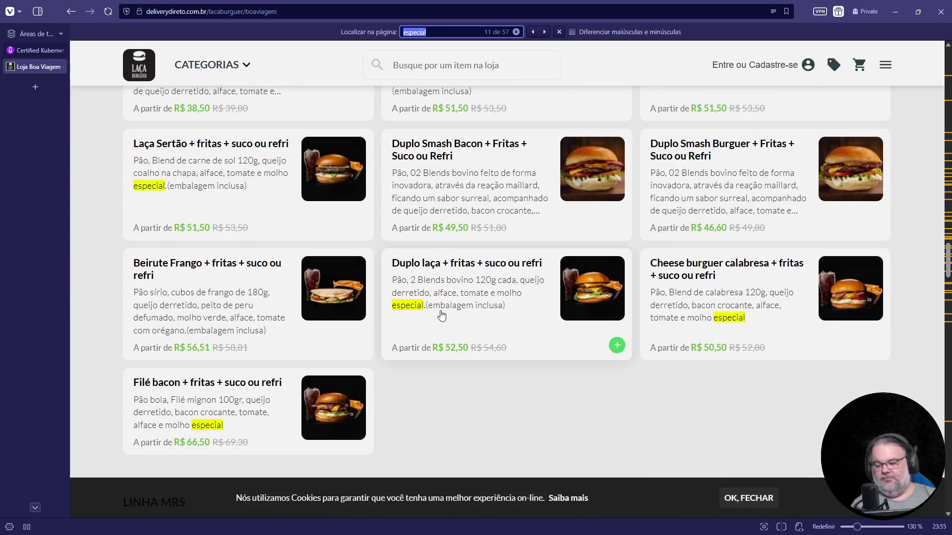
key("Home")
type("la")
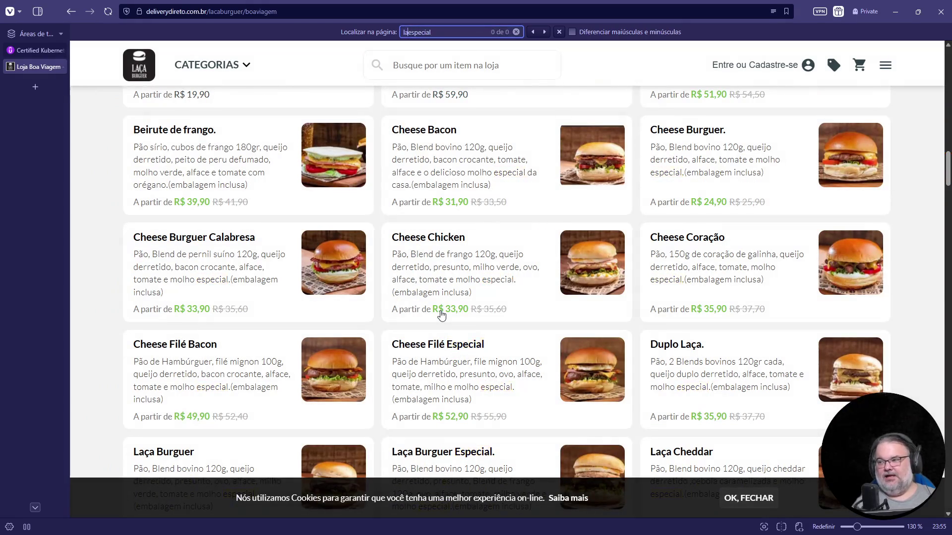
type("ça-")
key("ctrl+a")
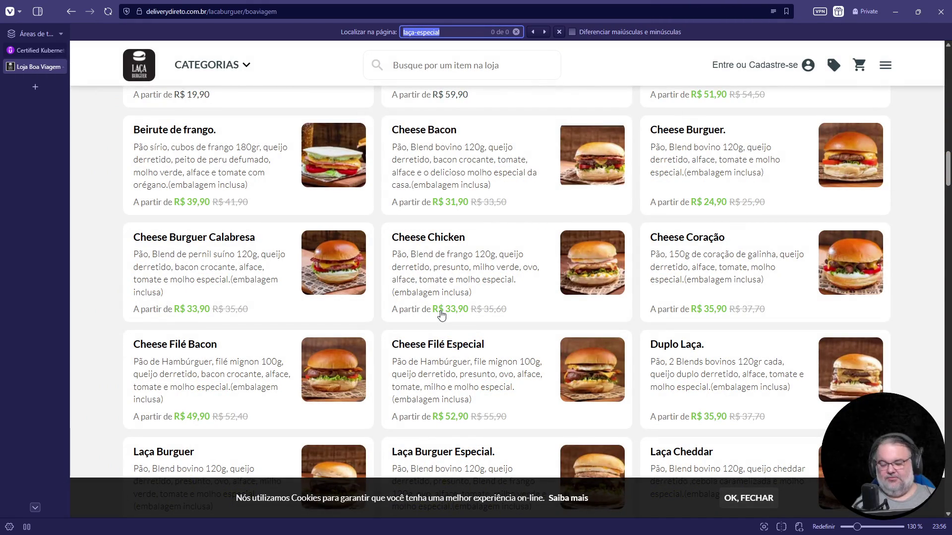
type("laça")
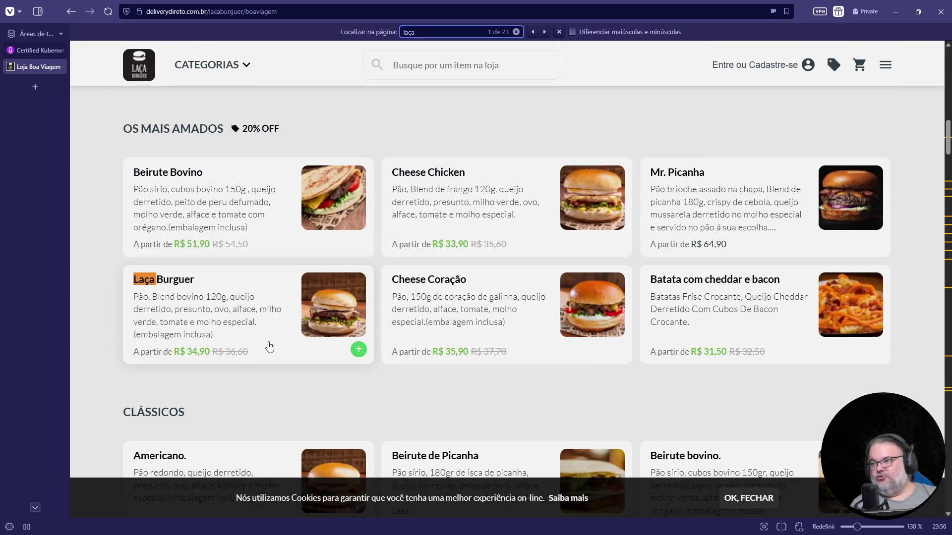
Step: Scroll the menu through the 23 'laça' matches to Laça Burguer Especial at R$ 45,90
scroll(269, 345, "down", 6)
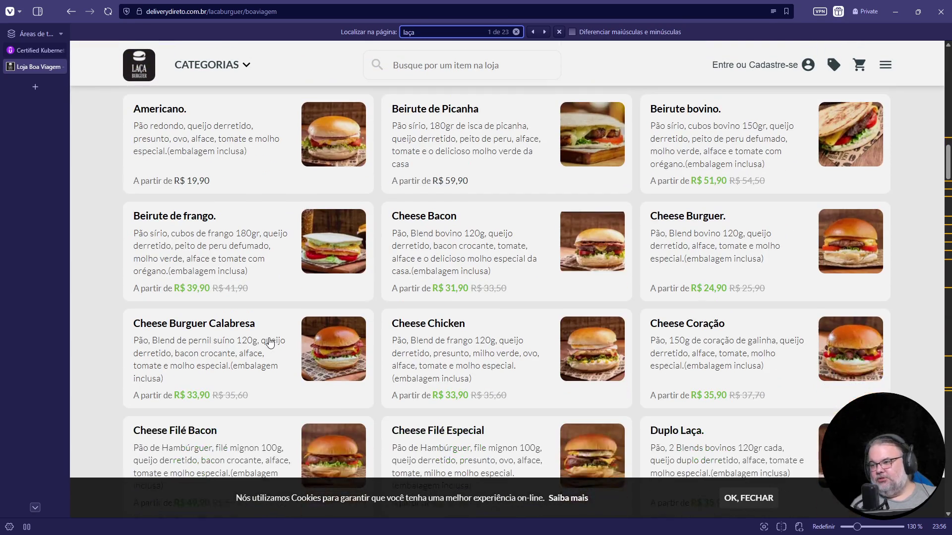
scroll(269, 342, "down", 4)
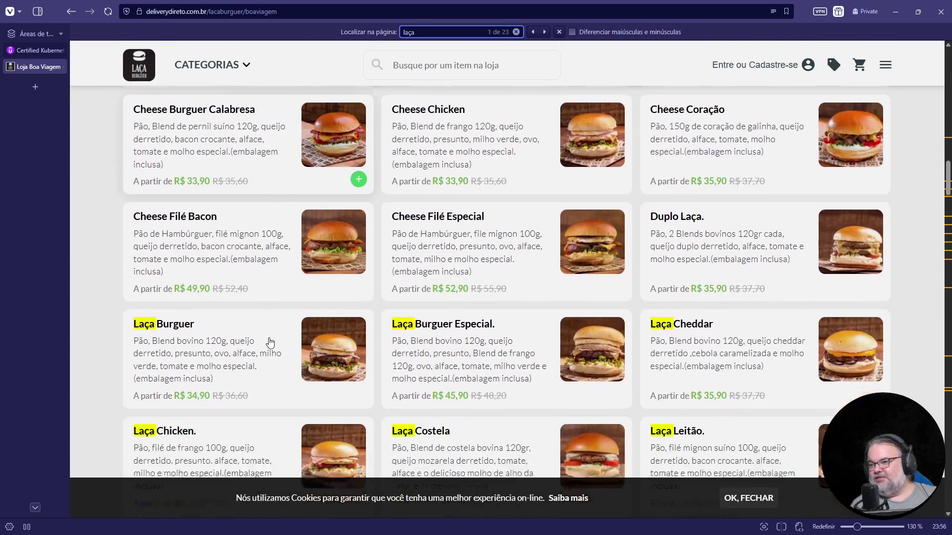
scroll(269, 342, "down", 2)
scroll(575, 322, "up", 3, "ctrl")
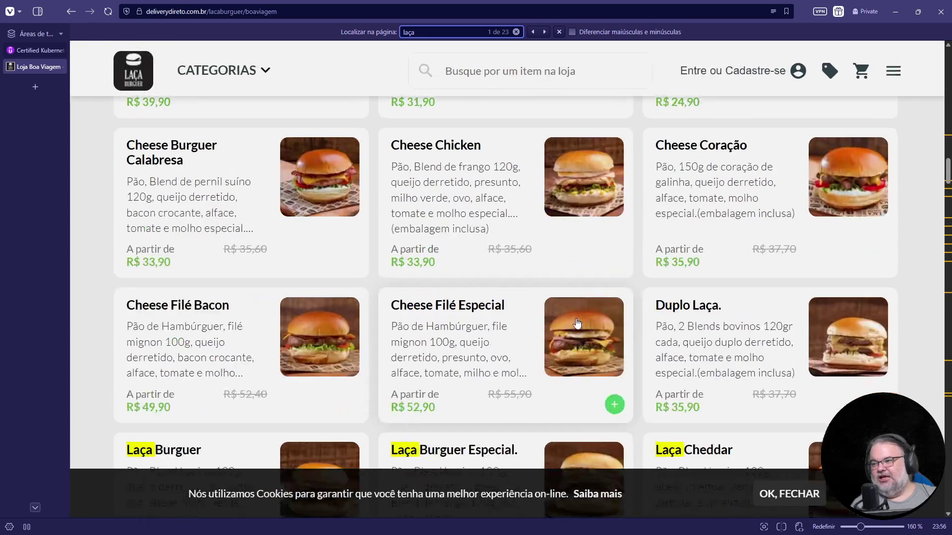
scroll(578, 325, "down", 5)
scroll(592, 329, "up", 1, "ctrl")
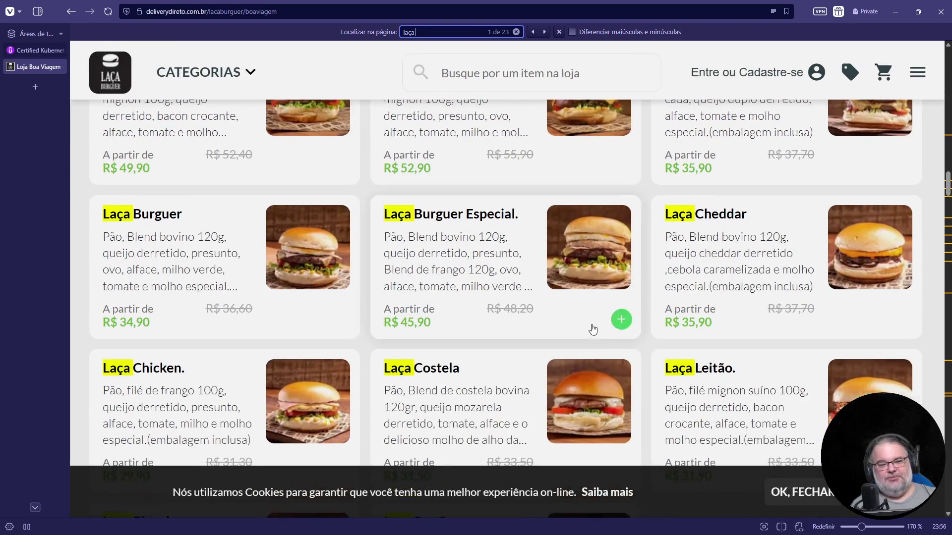
scroll(592, 329, "down", 3)
scroll(550, 308, "up", 3, "ctrl")
scroll(549, 306, "down", 1, "ctrl")
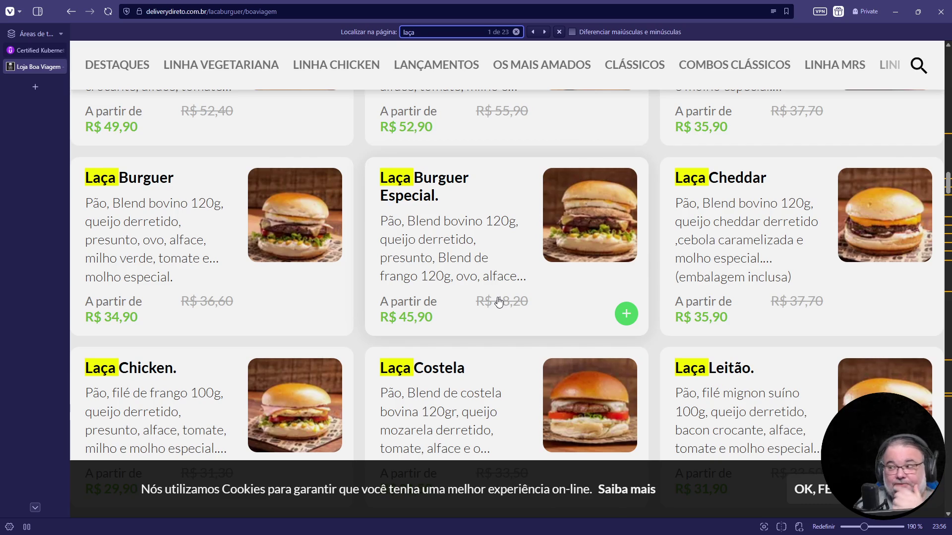
Step: Open the Laça Burguer Especial details and highlight 'molho especial' in its description
left_click(590, 237)
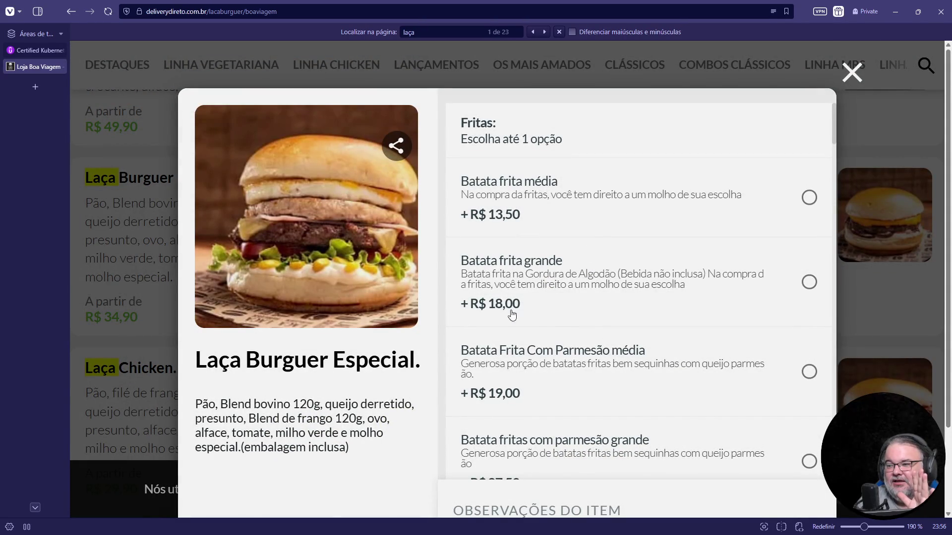
scroll(511, 315, "down", 3)
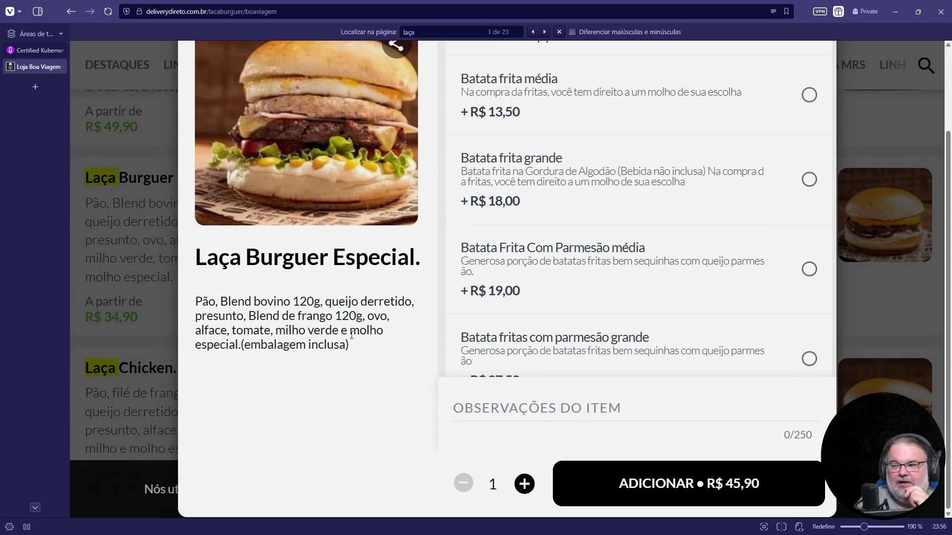
left_click_drag(351, 336, 235, 345)
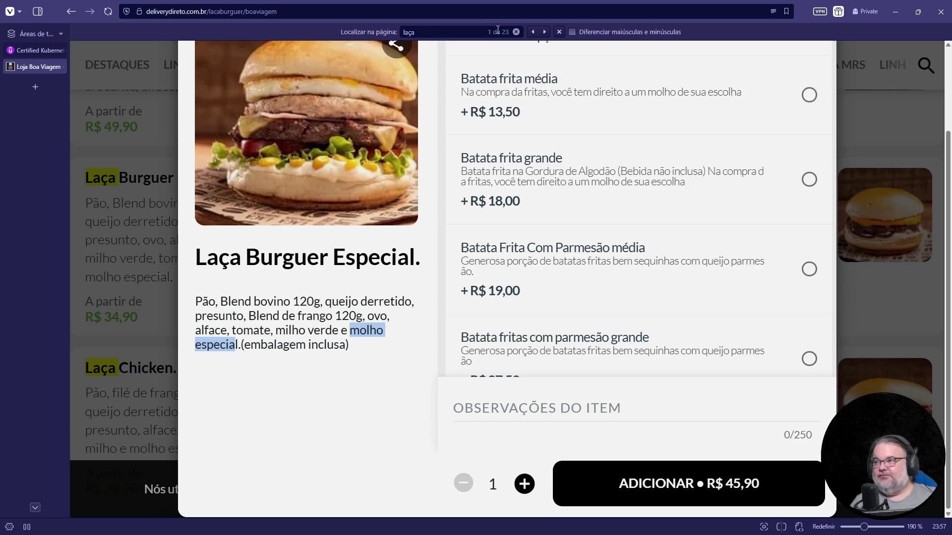
left_click(481, 6)
Step: Search Google for 'madero cardapio' and open Madero's Steakhouse menu PDF in a new tab
type("mader")
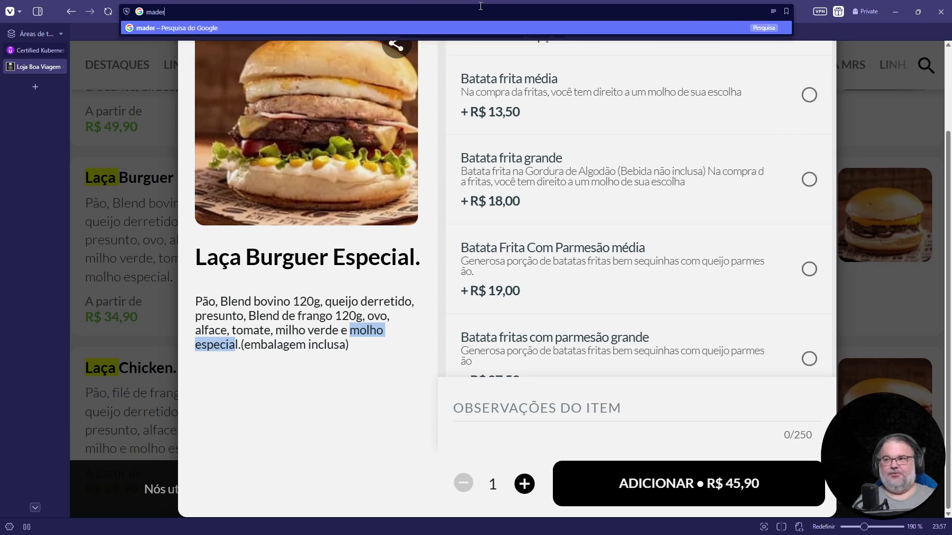
type("o cardapio")
key("Return")
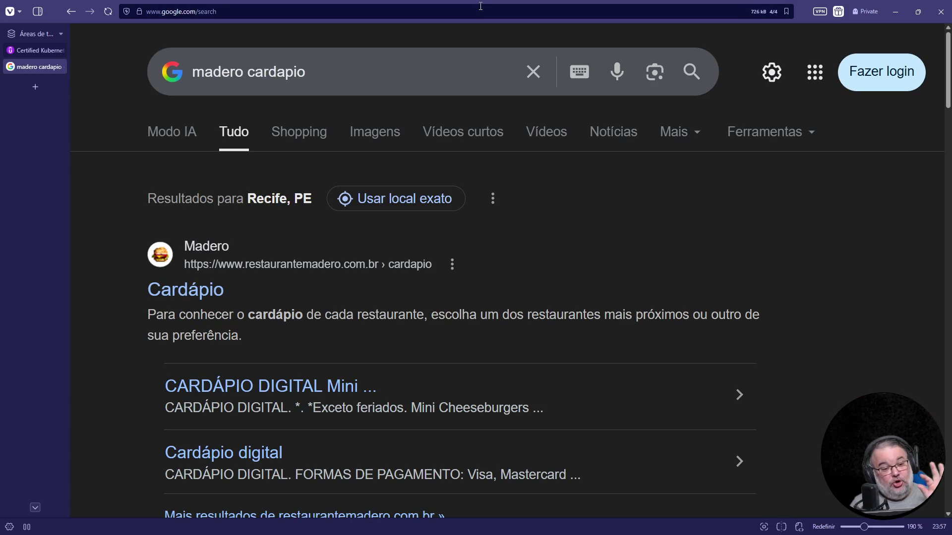
left_click(172, 294)
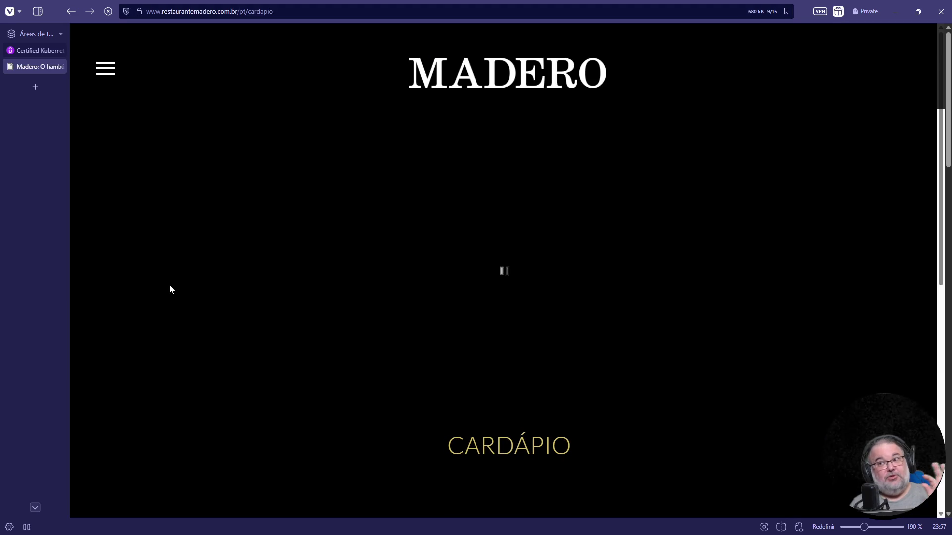
scroll(575, 331, "down", 5)
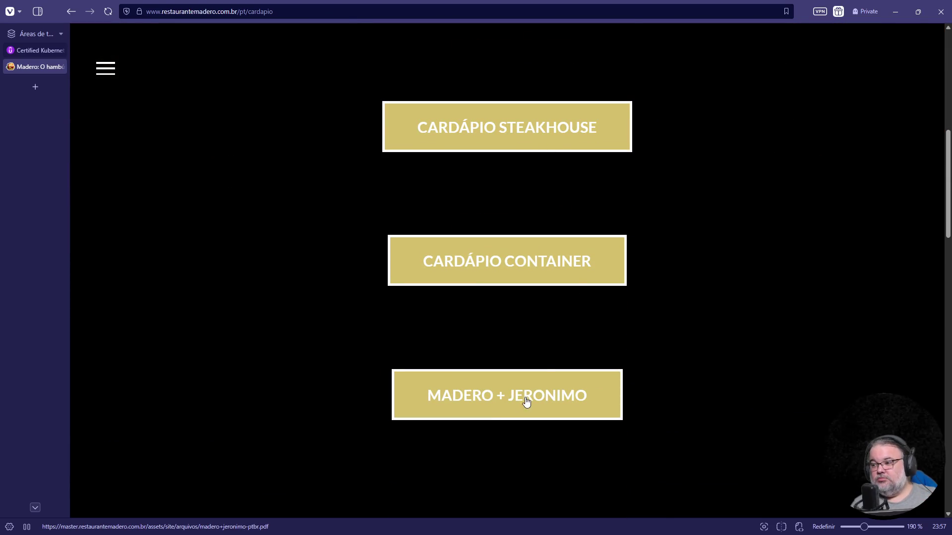
scroll(519, 392, "down", 3)
scroll(519, 391, "up", 4)
left_click(497, 230)
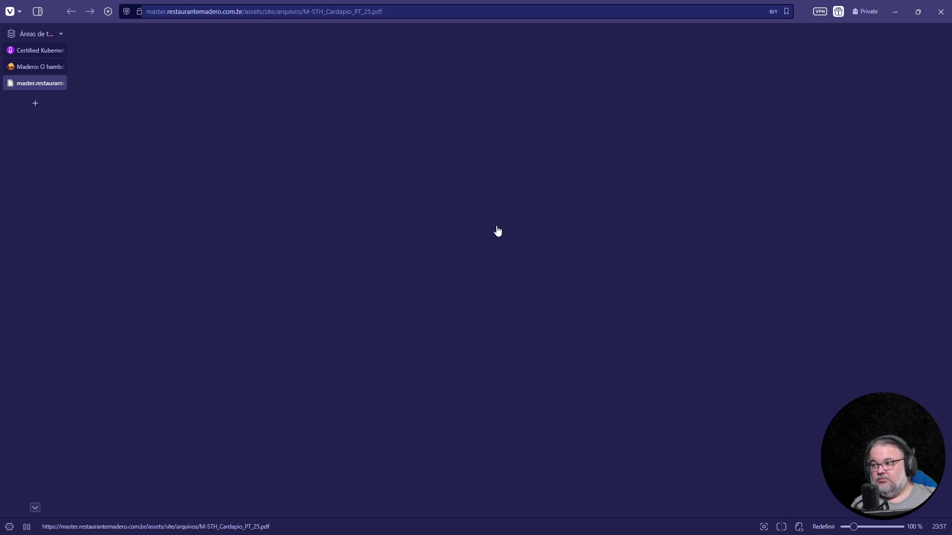
Step: Page through the Madero menu thumbnails to page 14, burgers & sandwiches
left_click(148, 252)
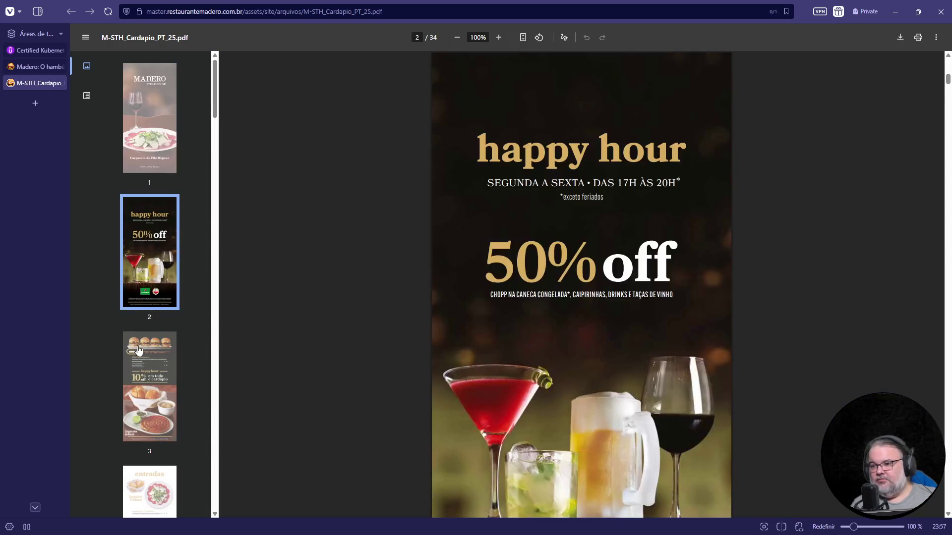
left_click(148, 357)
scroll(149, 323, "down", 5)
left_click(152, 281)
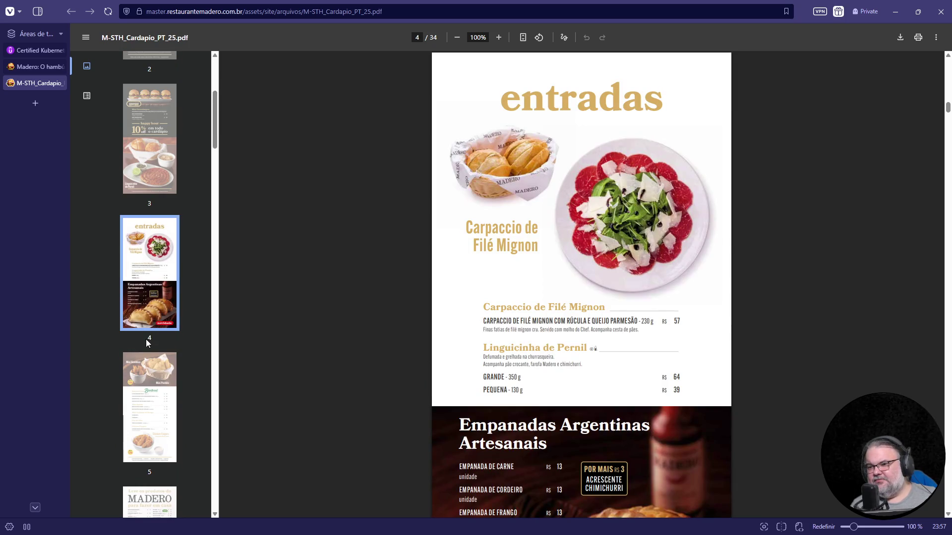
left_click(153, 375)
scroll(154, 319, "down", 3)
left_click(151, 387)
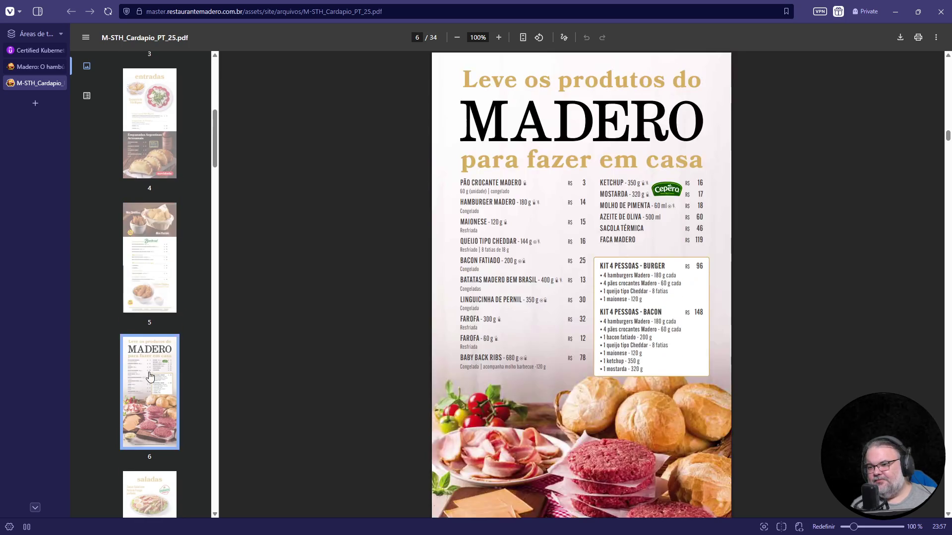
scroll(158, 342, "down", 3)
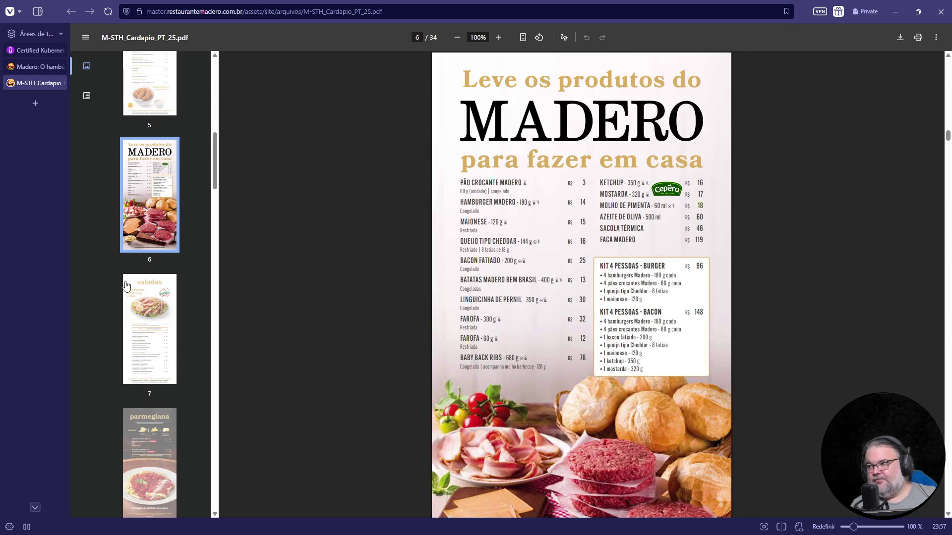
left_click(149, 308)
scroll(156, 258, "down", 3)
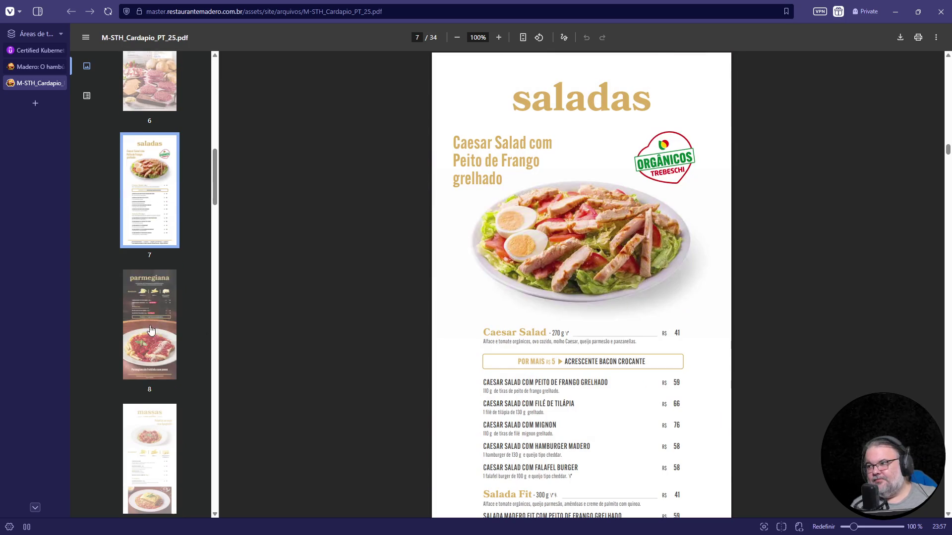
scroll(146, 278, "down", 3)
left_click(145, 278)
scroll(149, 360, "down", 10)
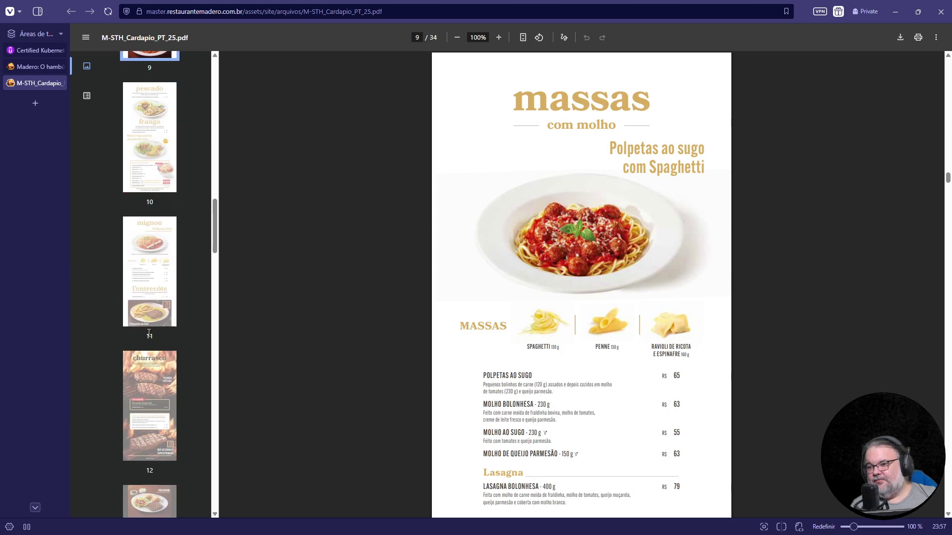
left_click(150, 233)
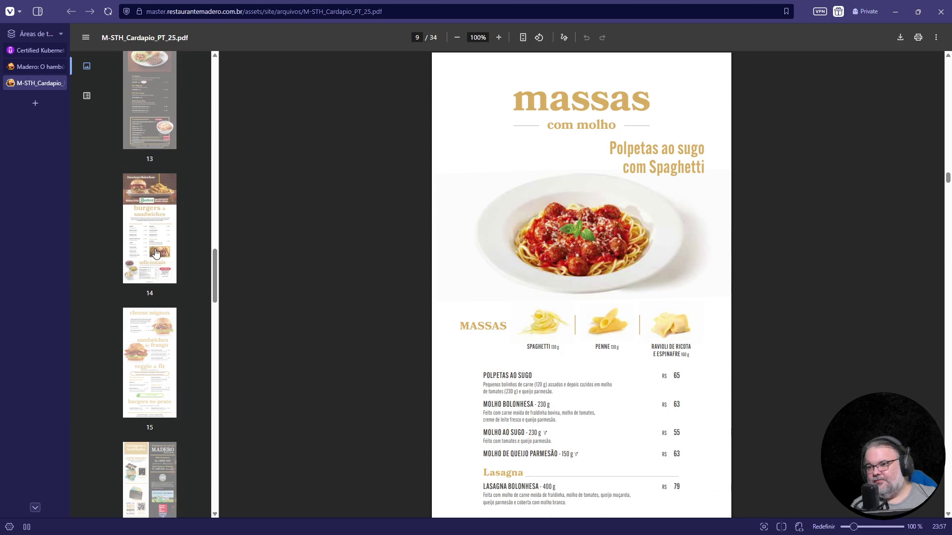
Step: Highlight the MADERO burger's 180 g weight and its 56 price on page 14
scroll(528, 356, "up", 8, "ctrl")
scroll(529, 356, "down", 6, "ctrl")
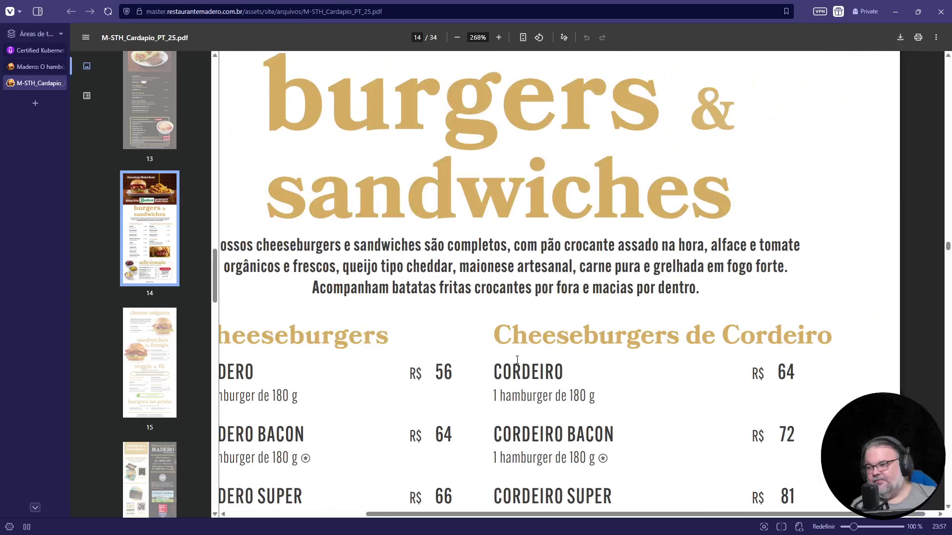
scroll(492, 457, "left", 3)
scroll(493, 458, "up", 2, "ctrl")
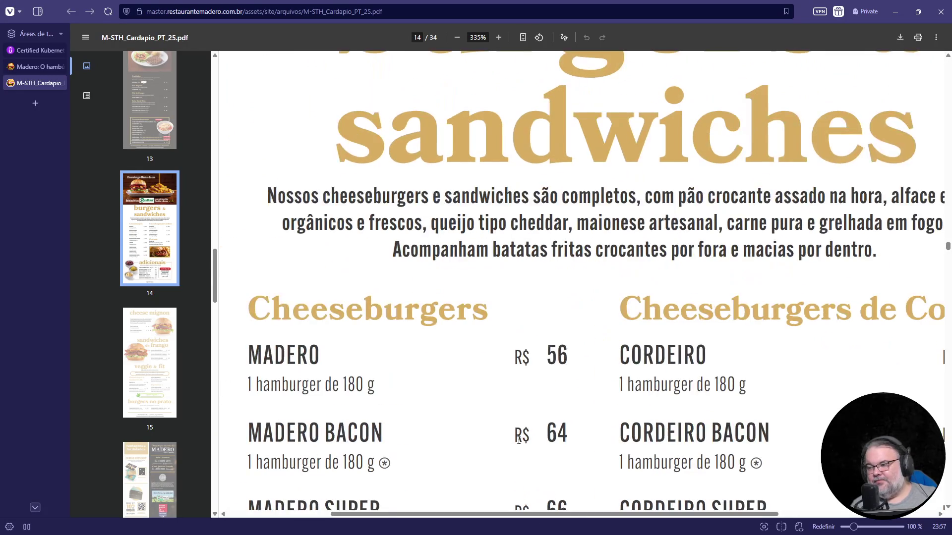
left_click_drag(341, 385, 391, 384)
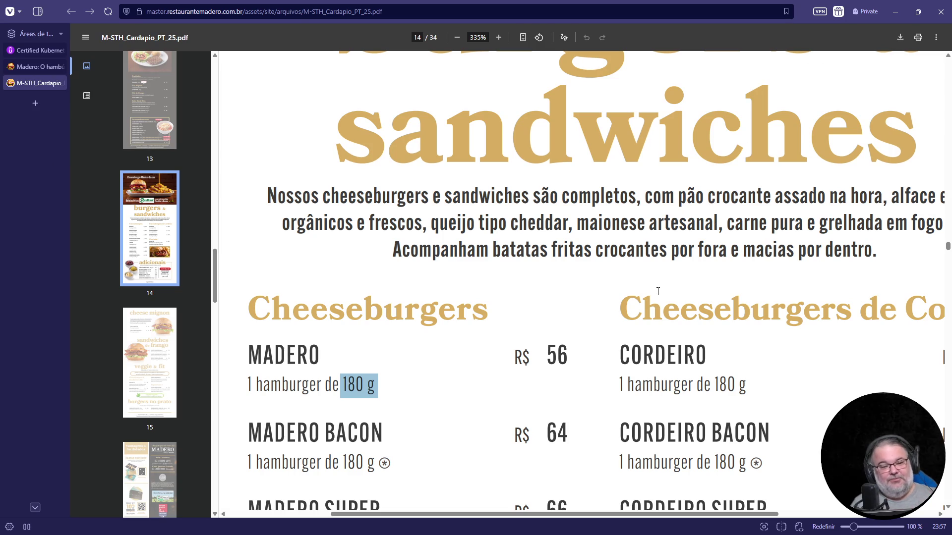
left_click_drag(546, 356, 569, 356)
left_click(936, 10)
type("udemy")
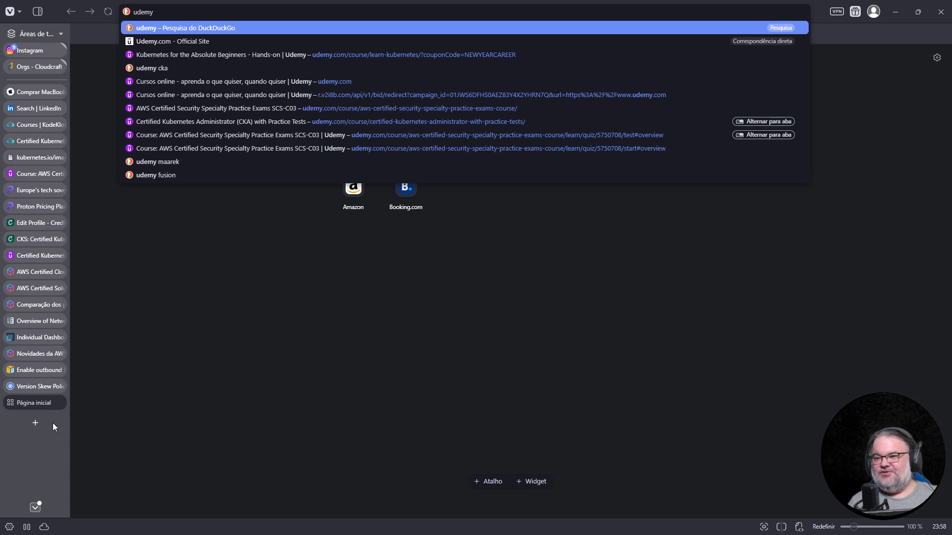
Step: Switch back to the KodeKloud Cluster Upgrade Process lab tab at task 12
left_click(49, 142)
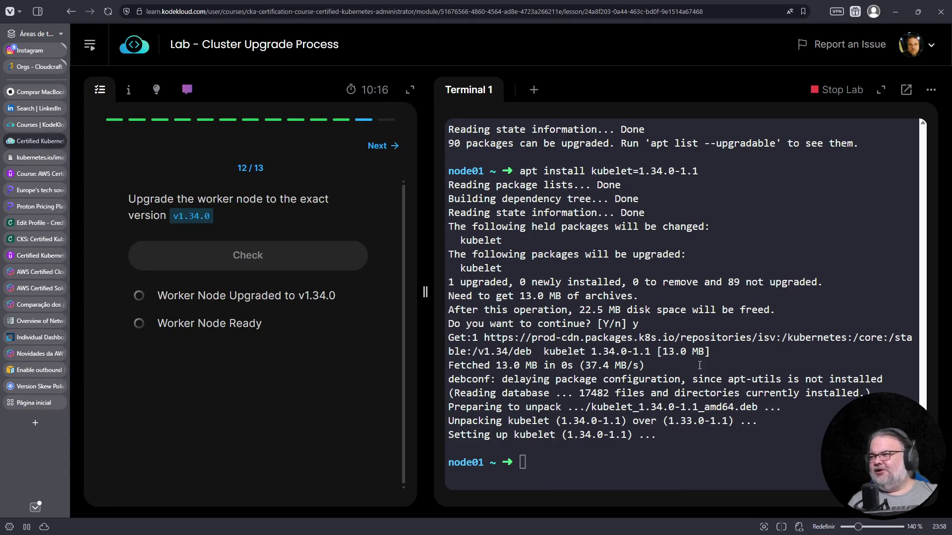
Step: Restart kubelet on node01, confirm both nodes Ready, pass the check and move to task 13
type("system")
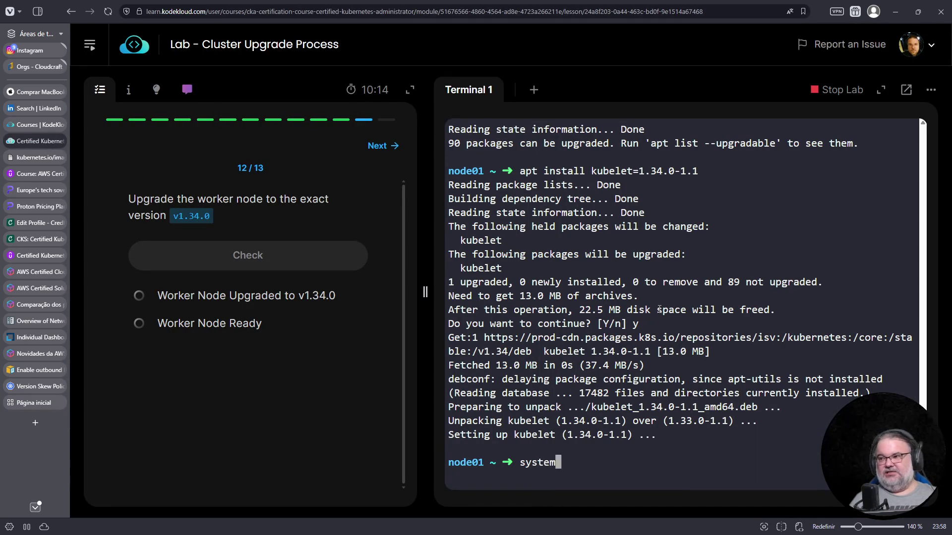
type("ctl restart kubelet")
key("Return")
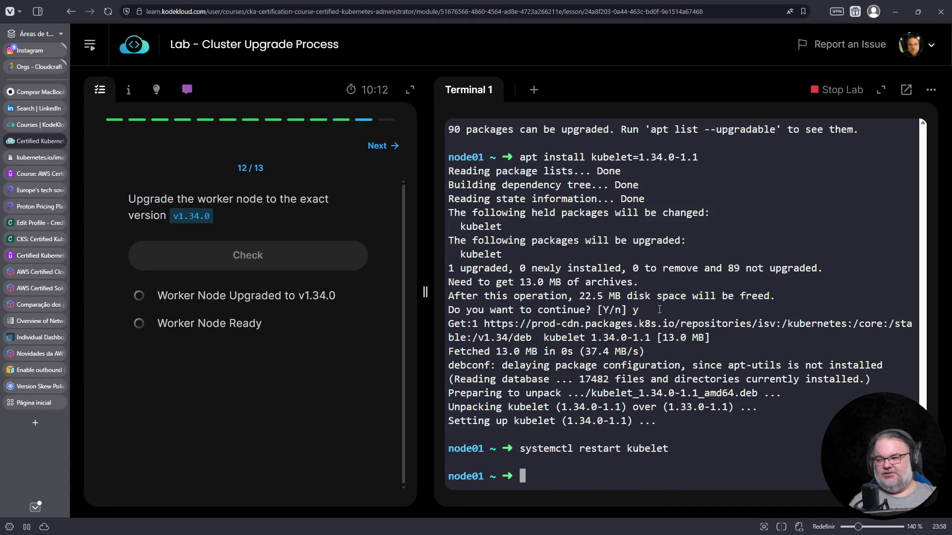
key("ctrl+c")
key("ctrl+d")
type("kubectl get nodes")
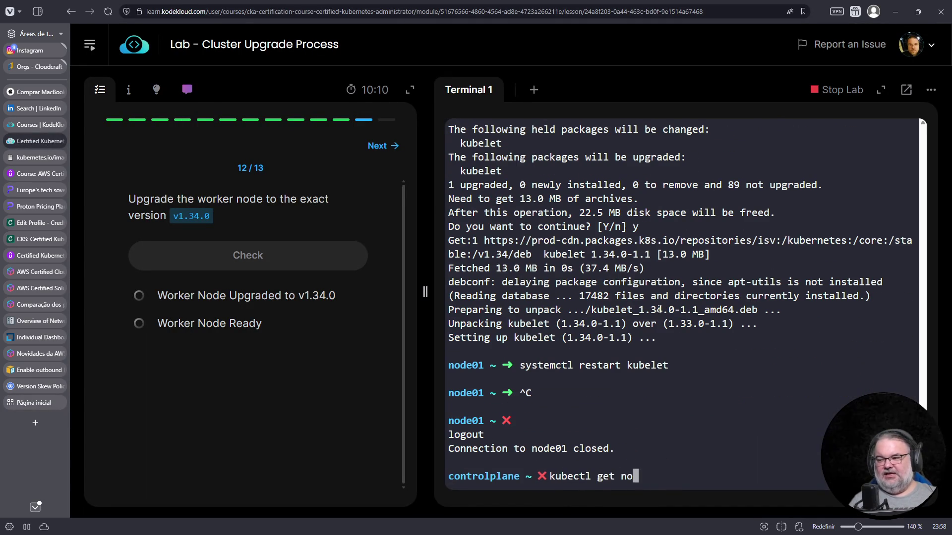
key("Return")
left_click_drag(697, 435, 825, 448)
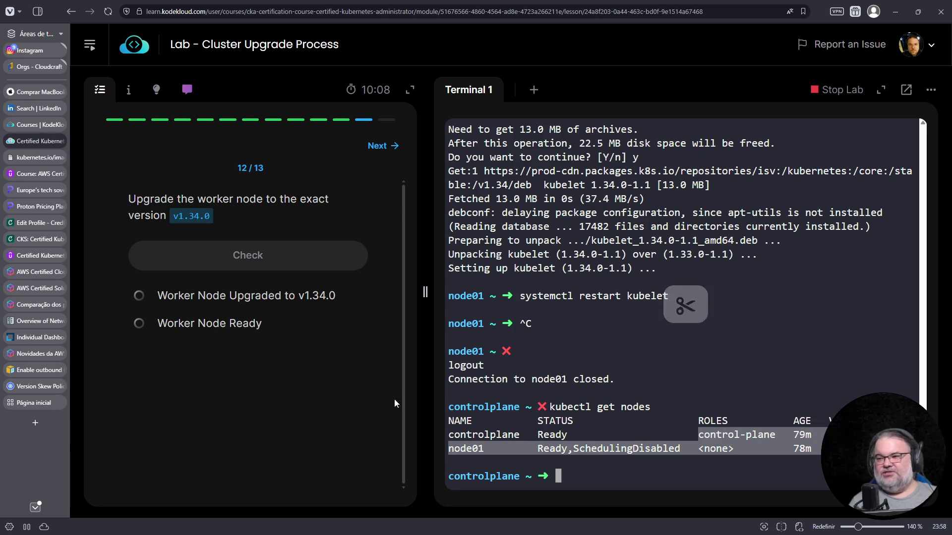
left_click(308, 257)
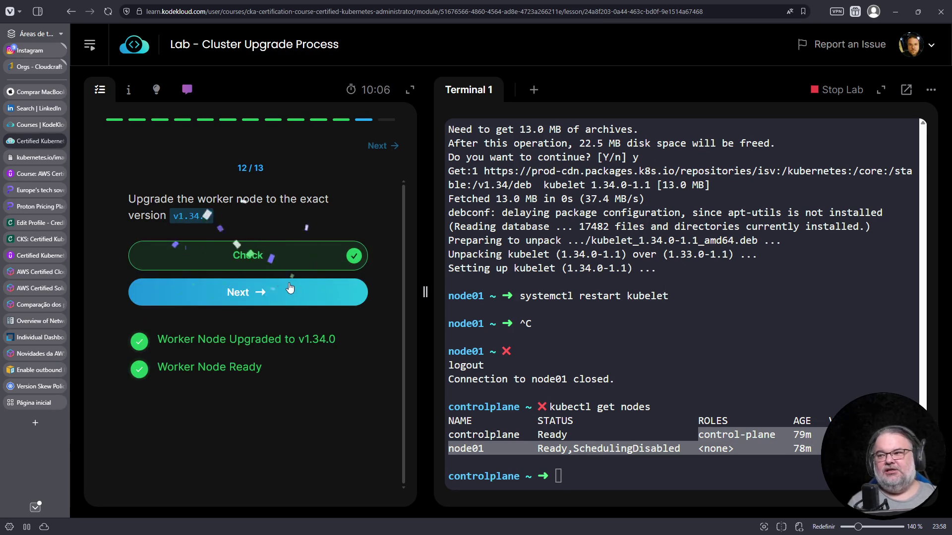
left_click(278, 293)
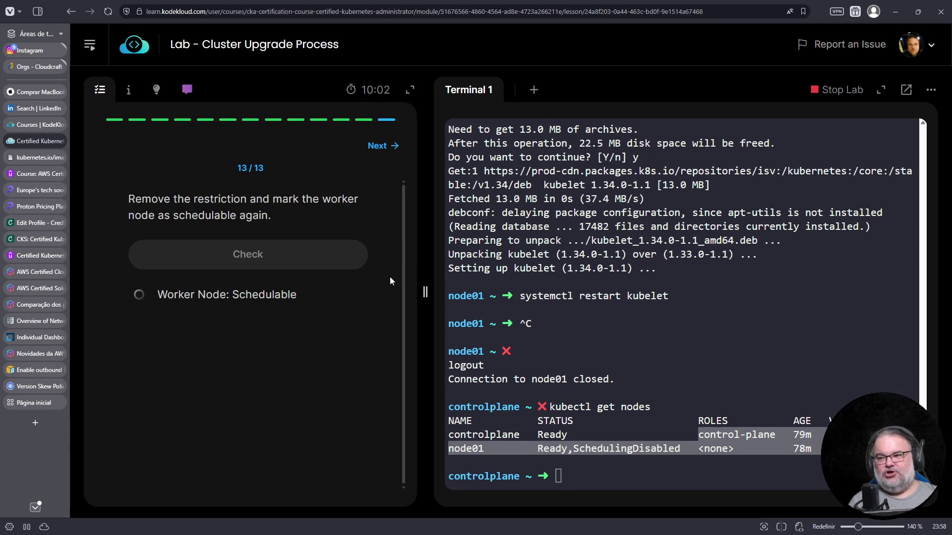
Step: Run 'kubectl uncordon node01' and open the KodeKloud dashboard in a background tab
left_click(493, 348)
type("ubectl uncordon")
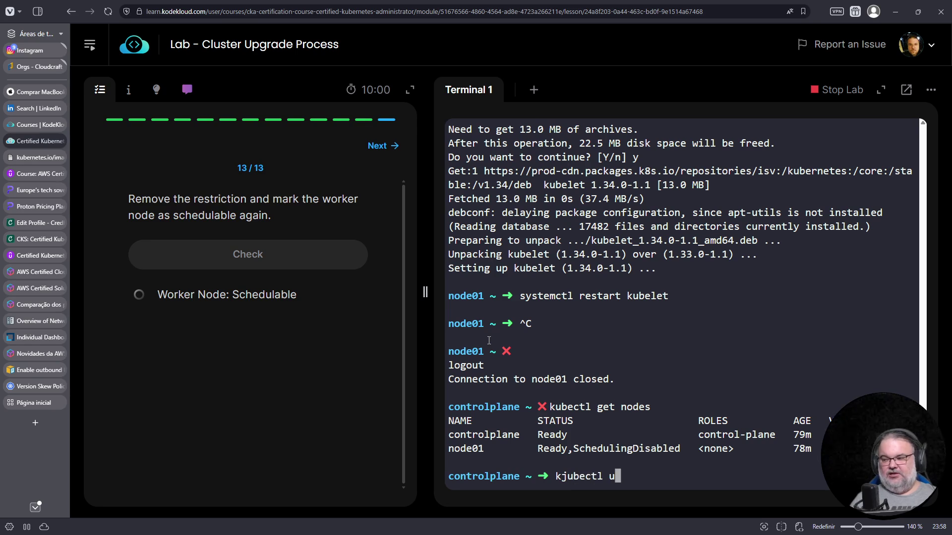
key("Home")
key("Right")
key("Delete")
key("End")
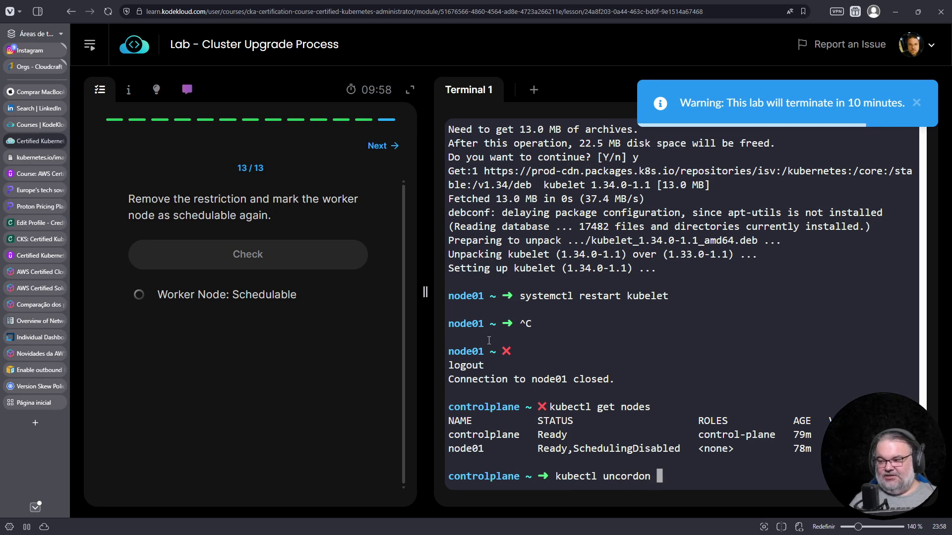
type("node01")
key("Return")
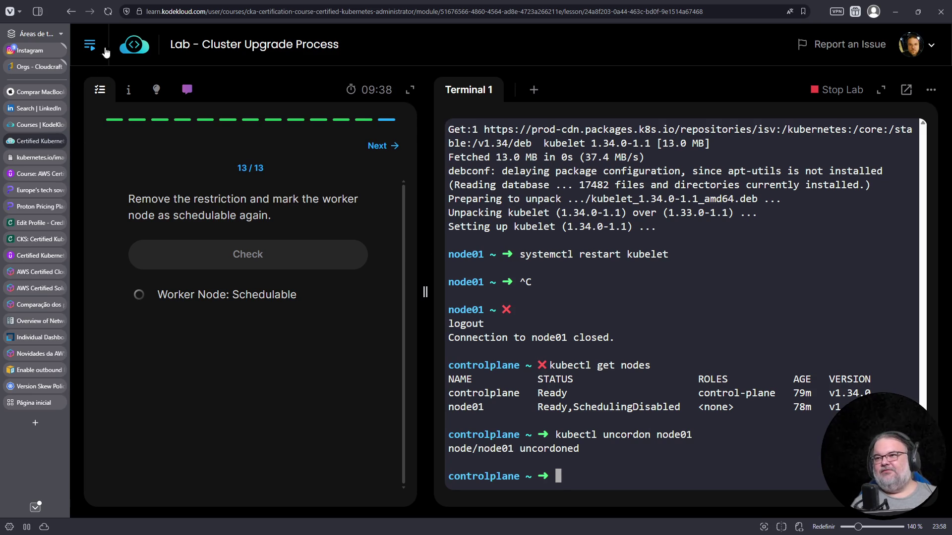
middle_click(139, 55)
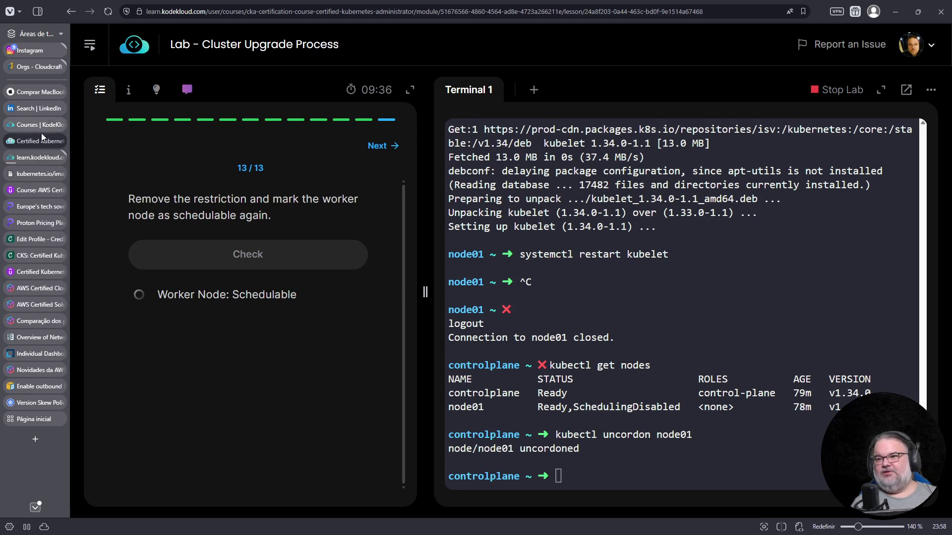
Step: On the KodeKloud dashboard, open Learn > All Courses and search the catalogue for 'udemy'
left_click(24, 158)
left_click(276, 15)
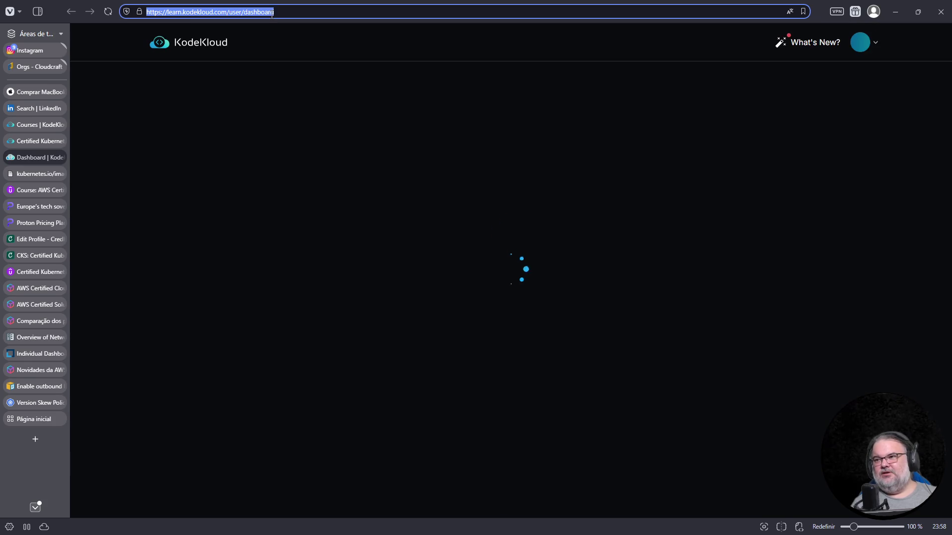
type("learn kub")
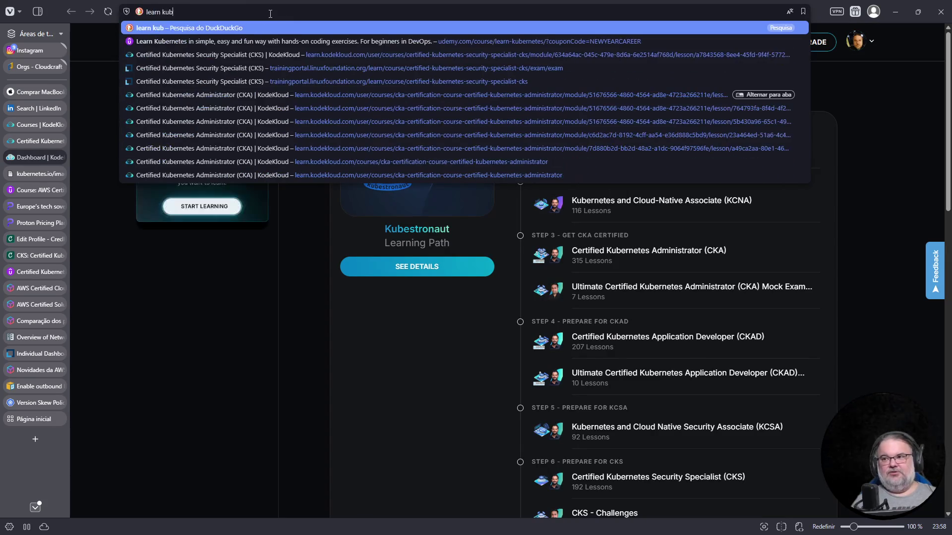
left_click(266, 49)
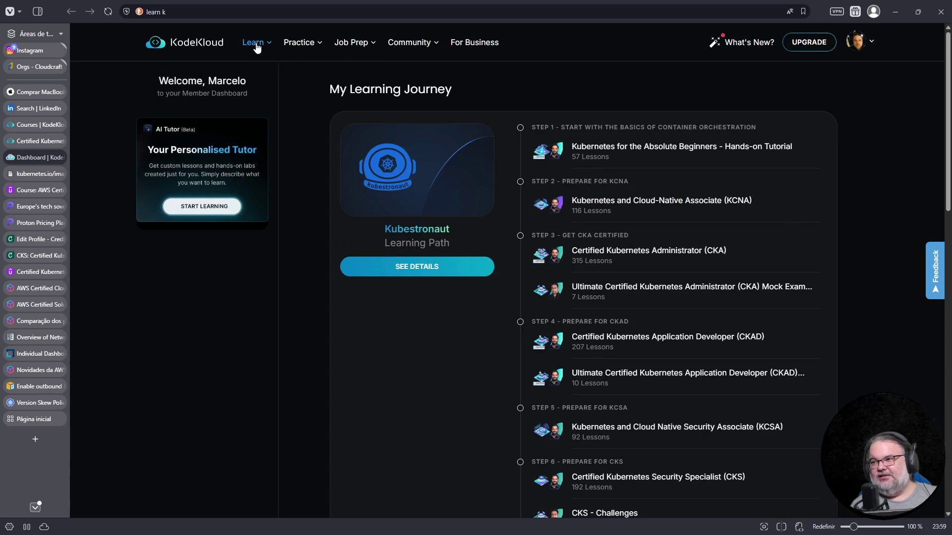
mouse_move(256, 47)
left_click(525, 78)
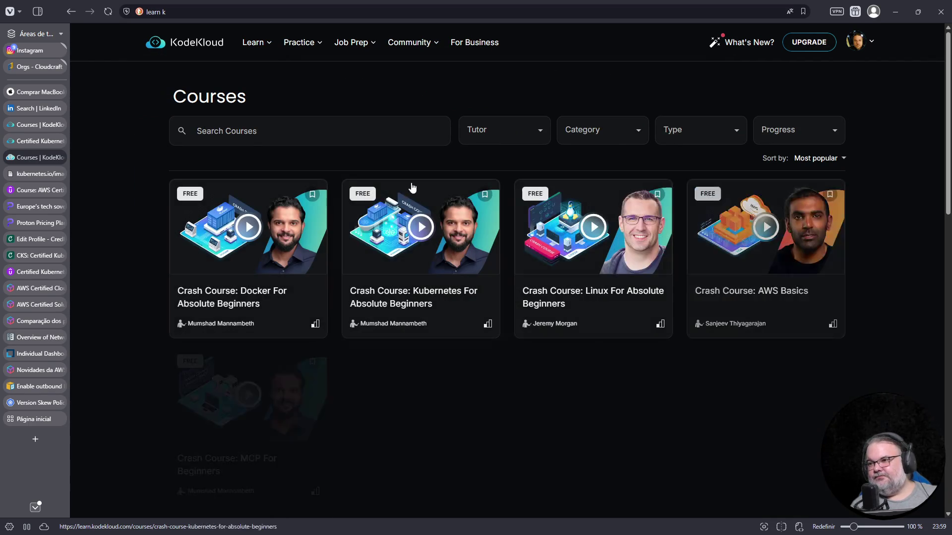
left_click(325, 131)
type("udemy")
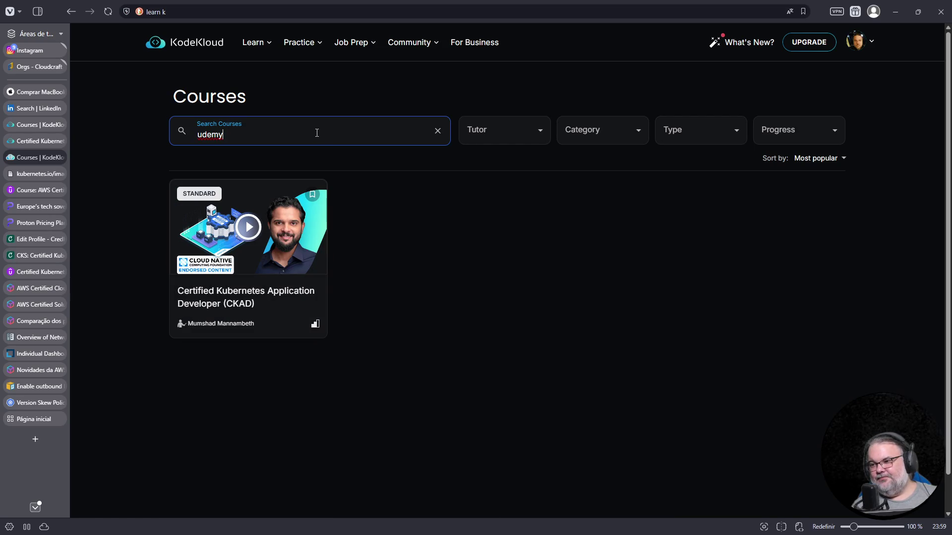
Step: Search the web for 'kodekloud udemylabs'
left_click(321, 9)
type("kodekloud ude")
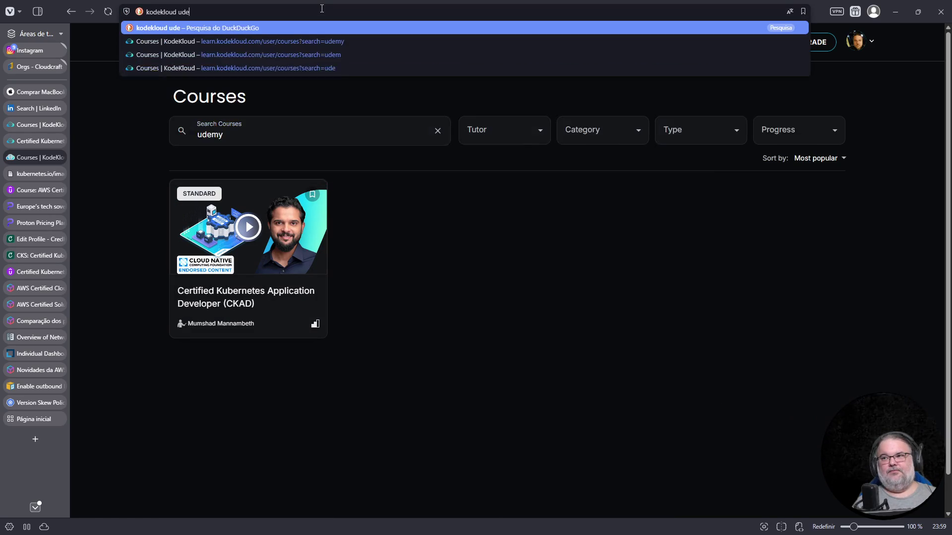
type("mylabs")
key("Return")
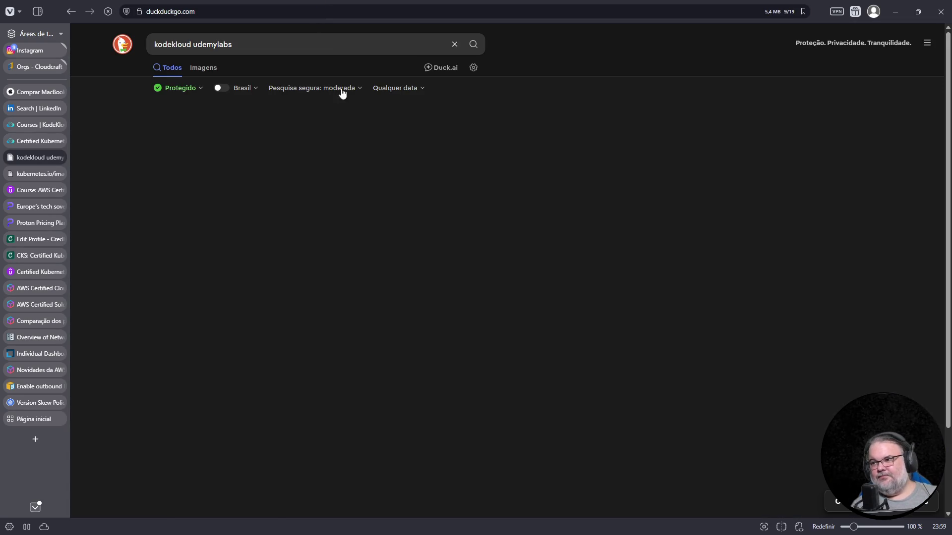
Step: Open the Udemy Labs CKAD course, resume its next lesson and show the course outline
scroll(318, 278, "down", 2)
left_click(296, 275)
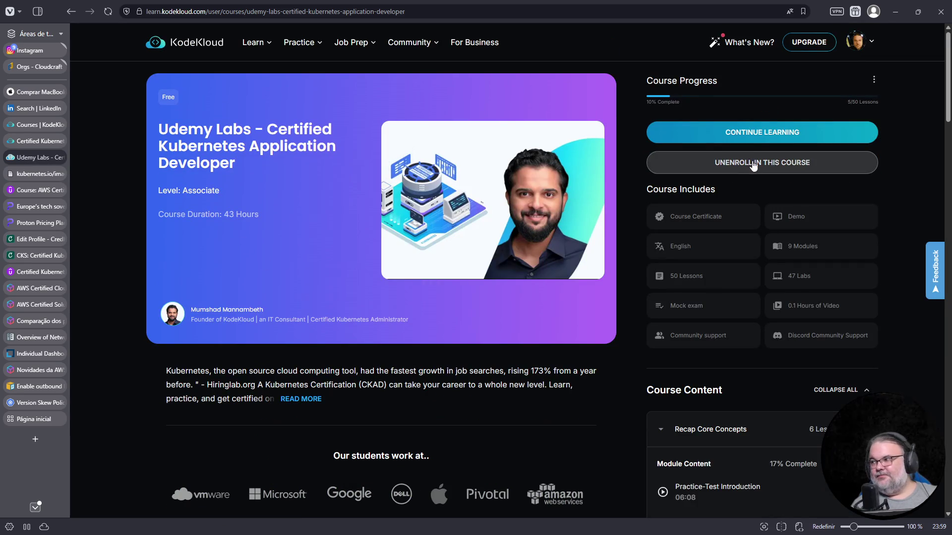
left_click(754, 134)
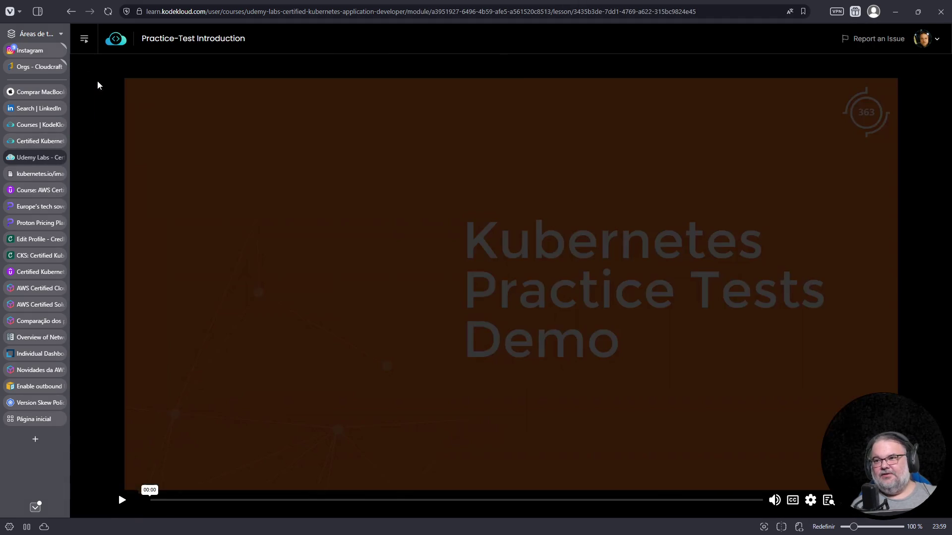
left_click(84, 39)
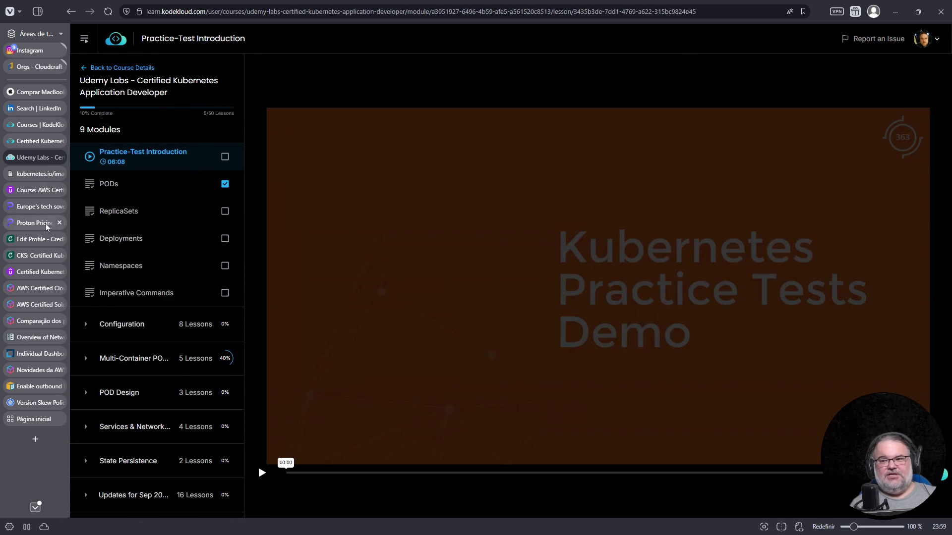
Step: Collapse the Recap Core Concepts, Configuration and Services & Networking modules in the outline
mouse_move(48, 289)
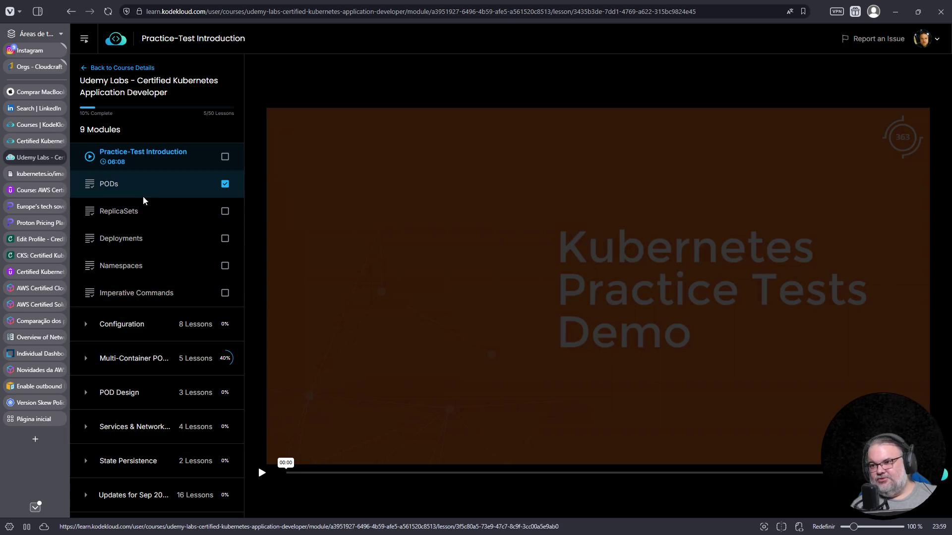
scroll(88, 370, "down", 1)
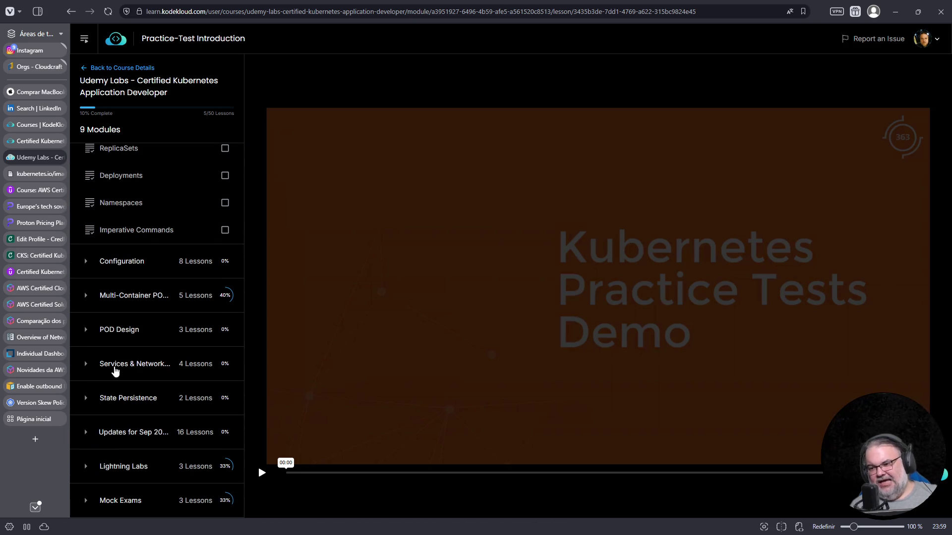
scroll(105, 406, "up", 2)
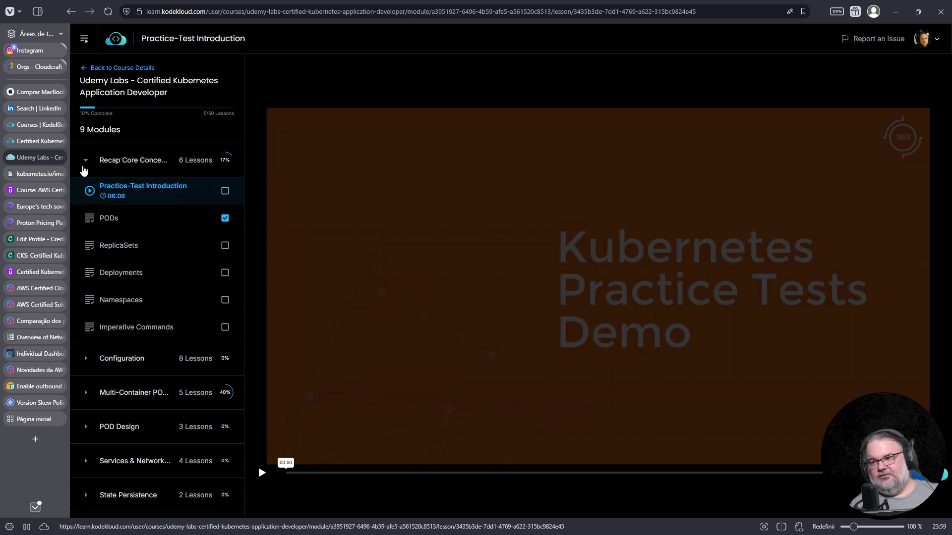
left_click(85, 161)
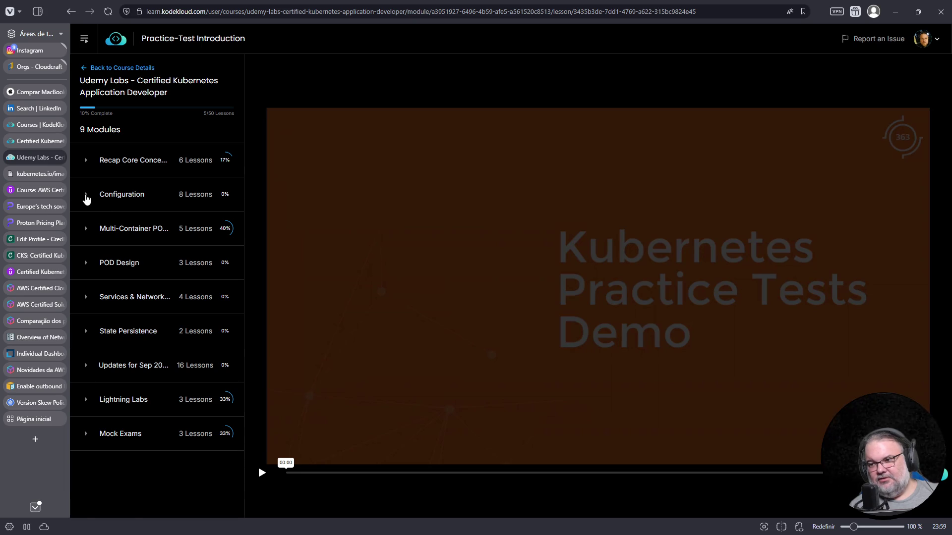
left_click(85, 195)
left_click(86, 194)
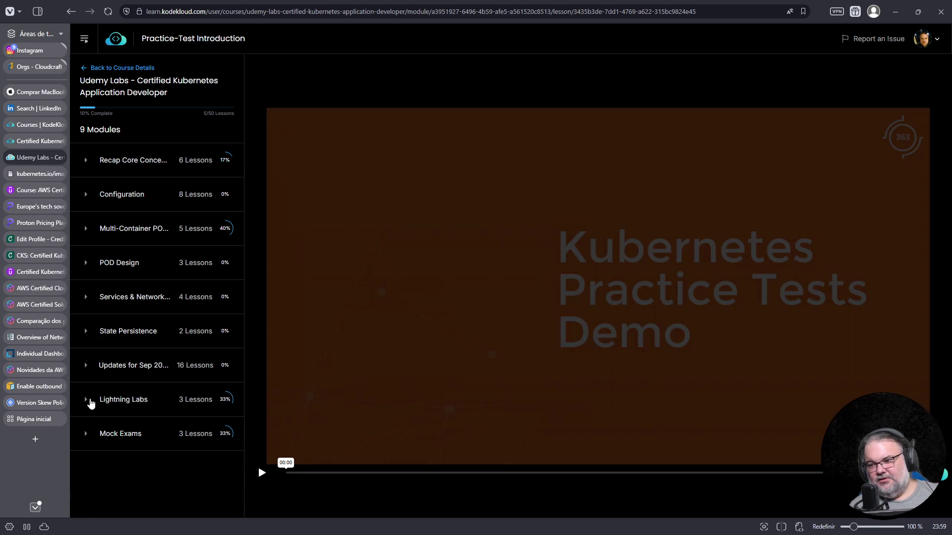
left_click(86, 298)
left_click(86, 297)
Step: Collapse the POD Design and Multi-Container PODs modules, then go back twice to DuckDuckGo
left_click(85, 267)
left_click(85, 263)
left_click(85, 229)
left_click(86, 233)
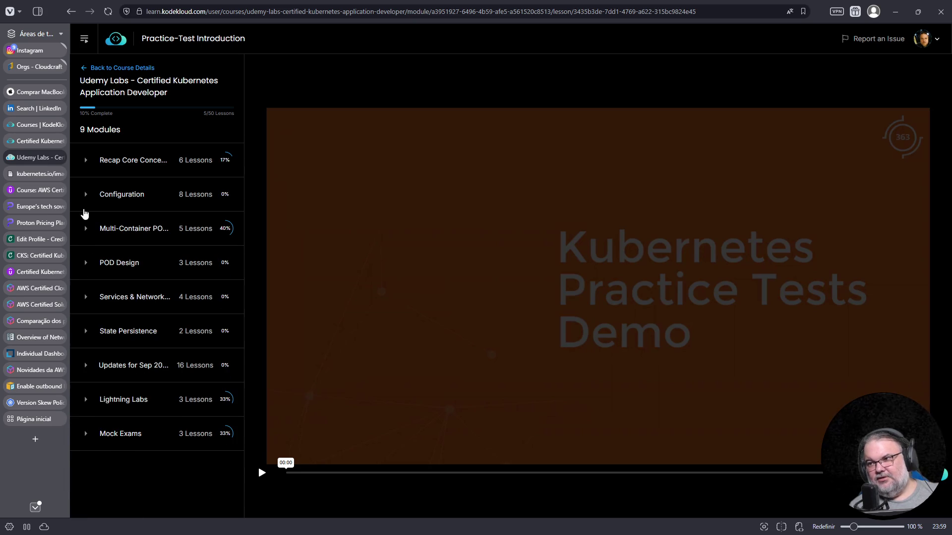
left_click(72, 13)
left_click(71, 12)
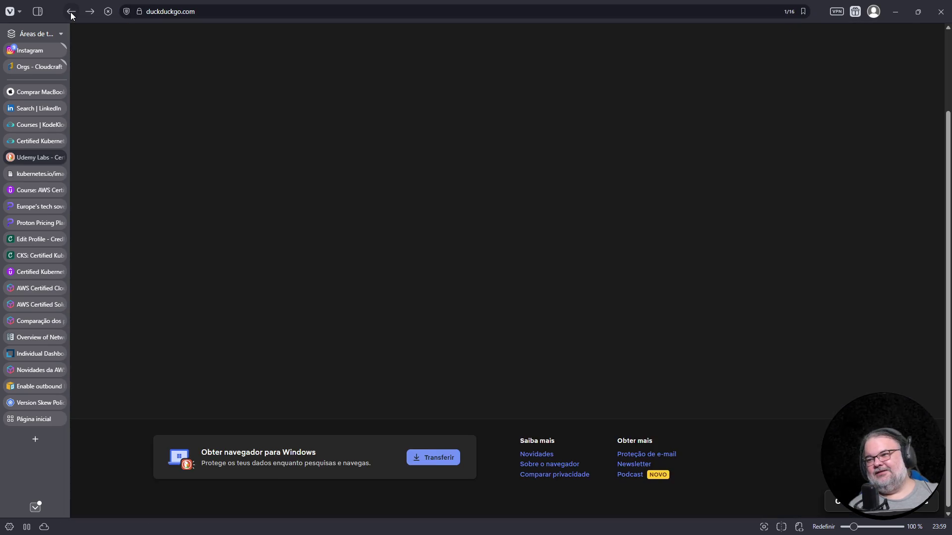
Step: Return to the DuckDuckGo results and open the Udemy Labs Certified Kubernetes Administrator course
left_click(72, 13)
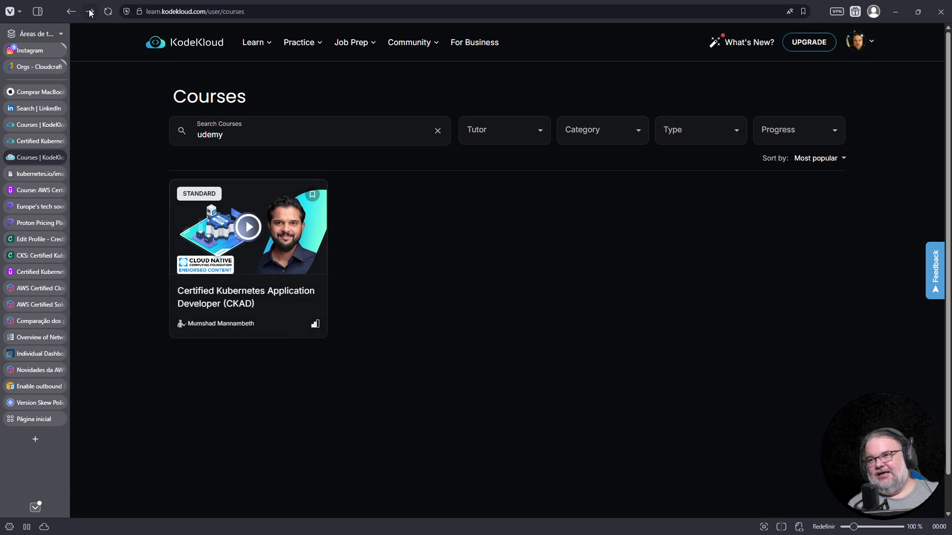
left_click(90, 12)
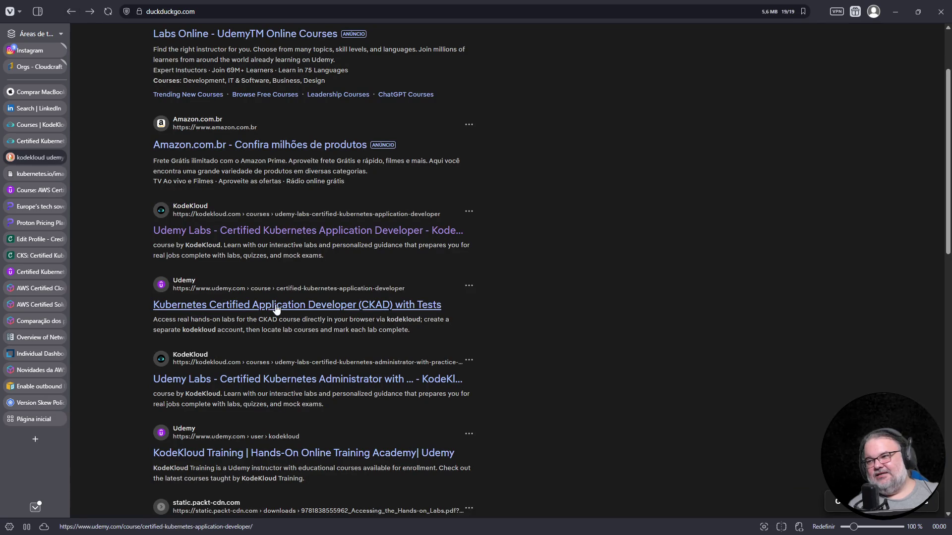
scroll(298, 305, "down", 1)
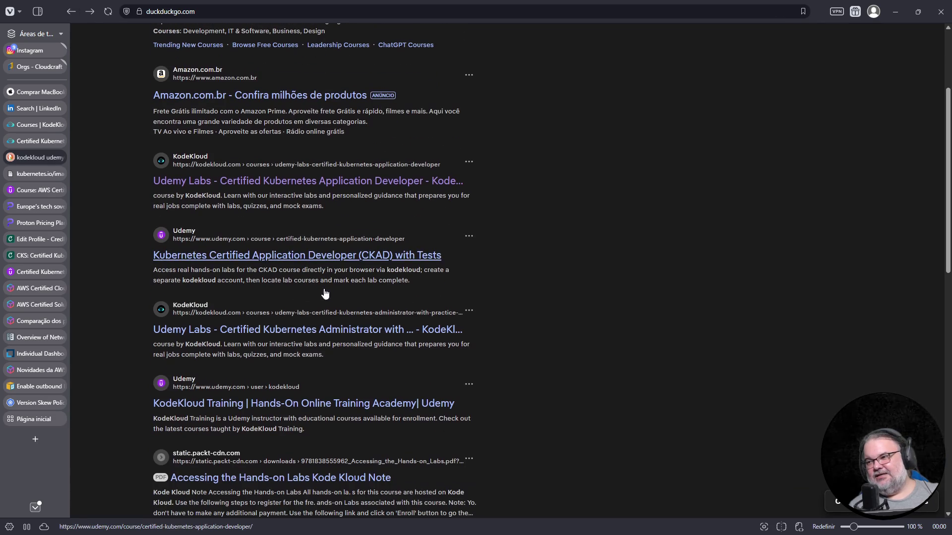
left_click(317, 330)
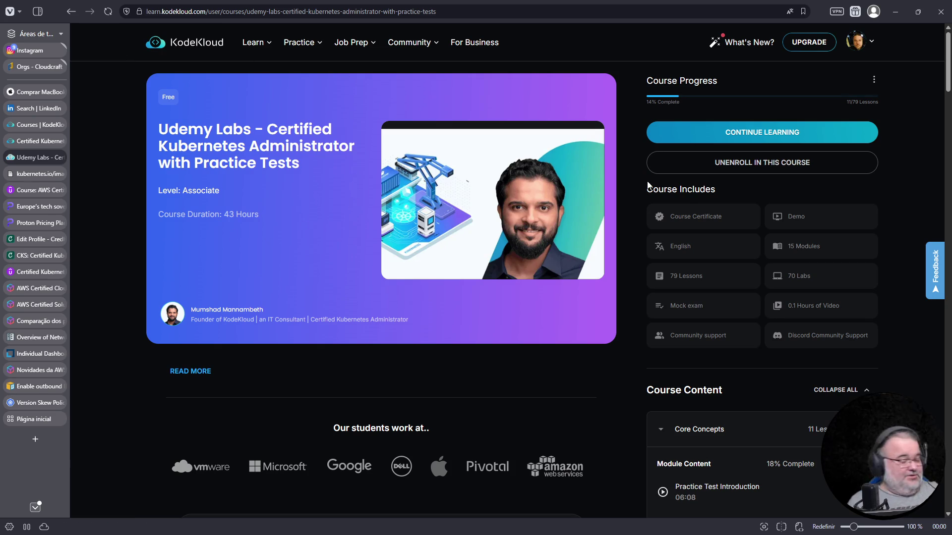
Step: Resume the CKA practice tests course, pause the intro video and collapse Core Concepts
left_click(738, 132)
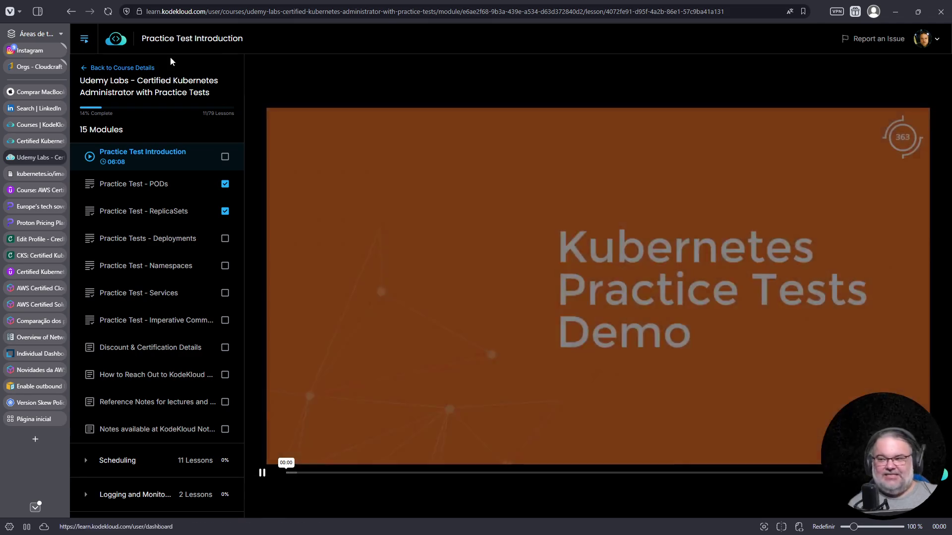
left_click(263, 473)
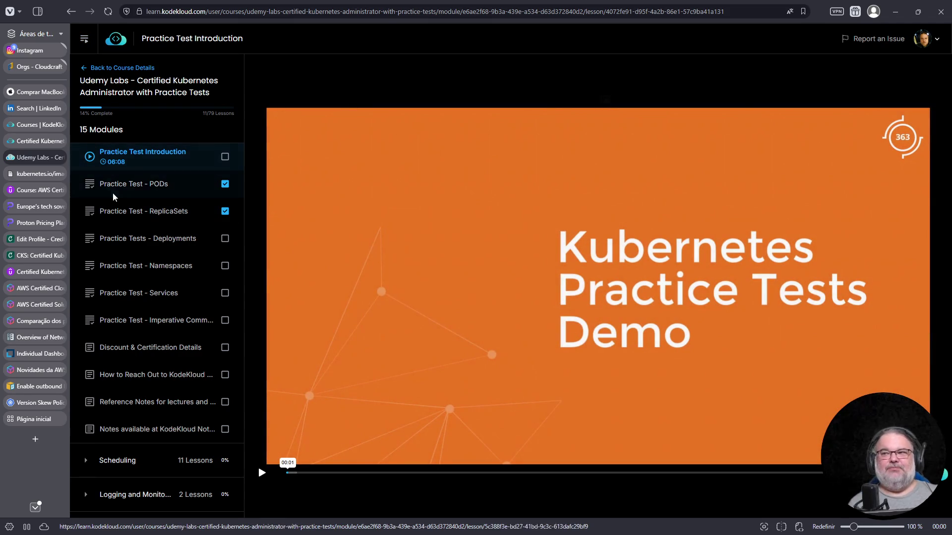
scroll(113, 198, "up", 1)
left_click(87, 162)
scroll(107, 297, "down", 3)
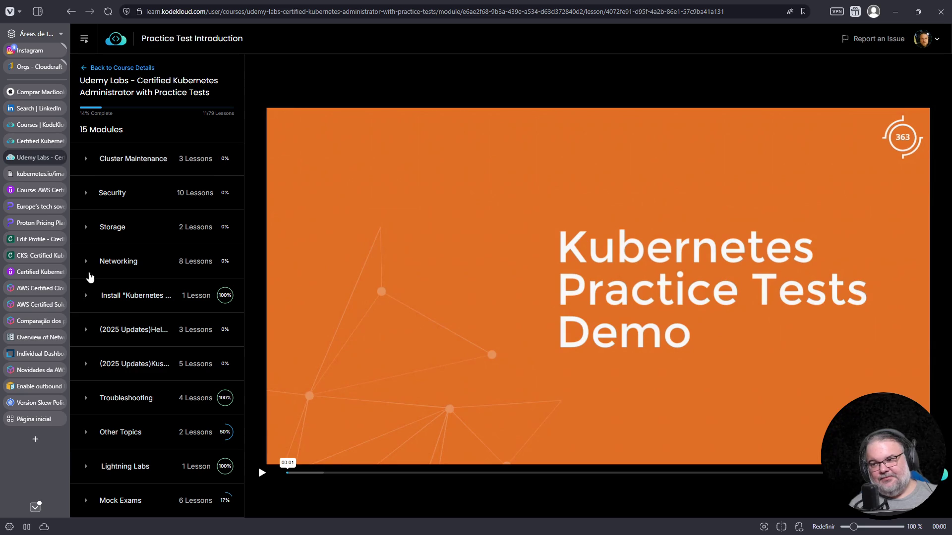
Step: Browse the Networking, Storage and Security modules, expand Cluster Maintenance, then return to the Cluster Upgrade lab
left_click(85, 296)
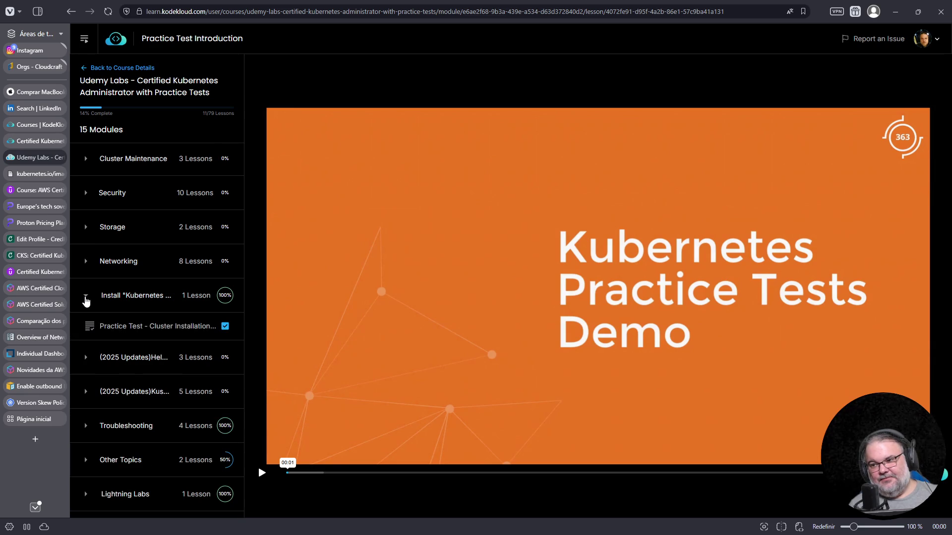
left_click(85, 270)
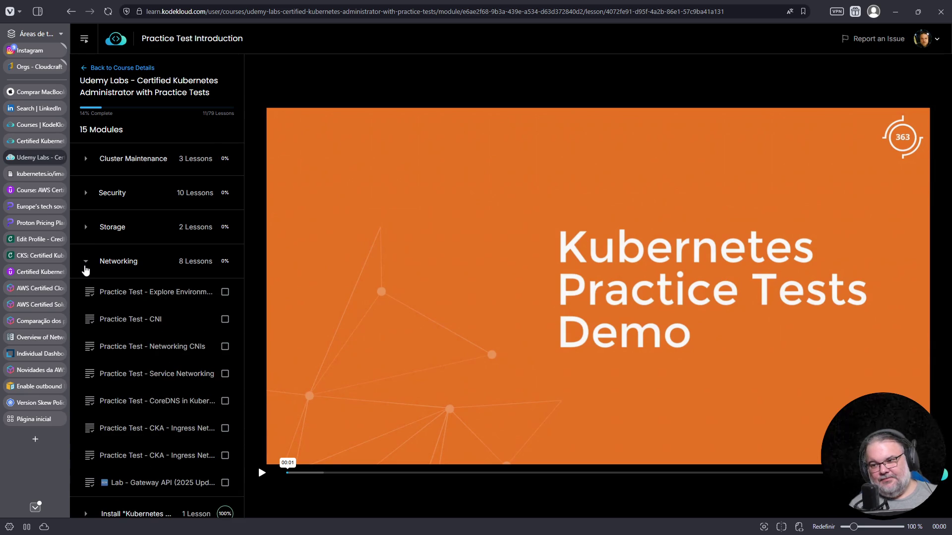
left_click(86, 269)
left_click(85, 229)
left_click(86, 228)
scroll(88, 223, "up", 1)
left_click(89, 241)
left_click(85, 208)
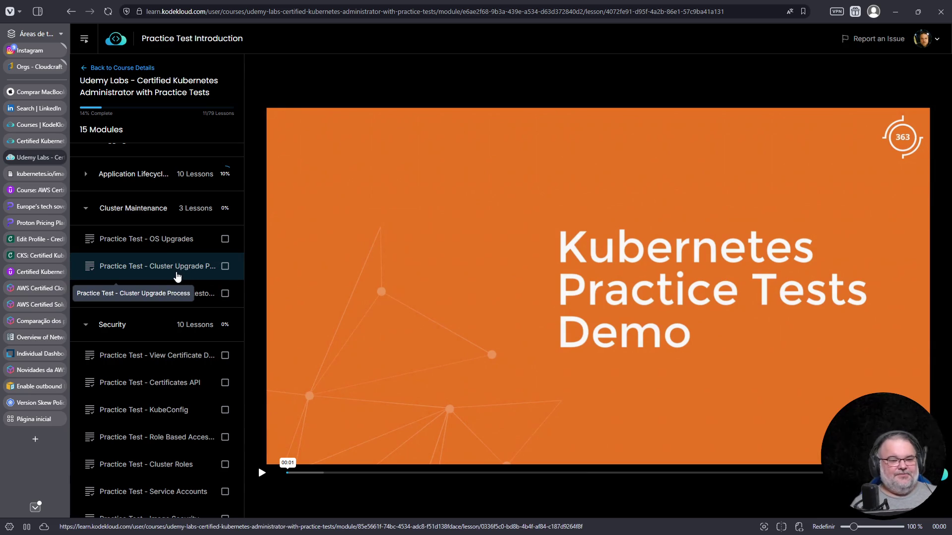
left_click(34, 142)
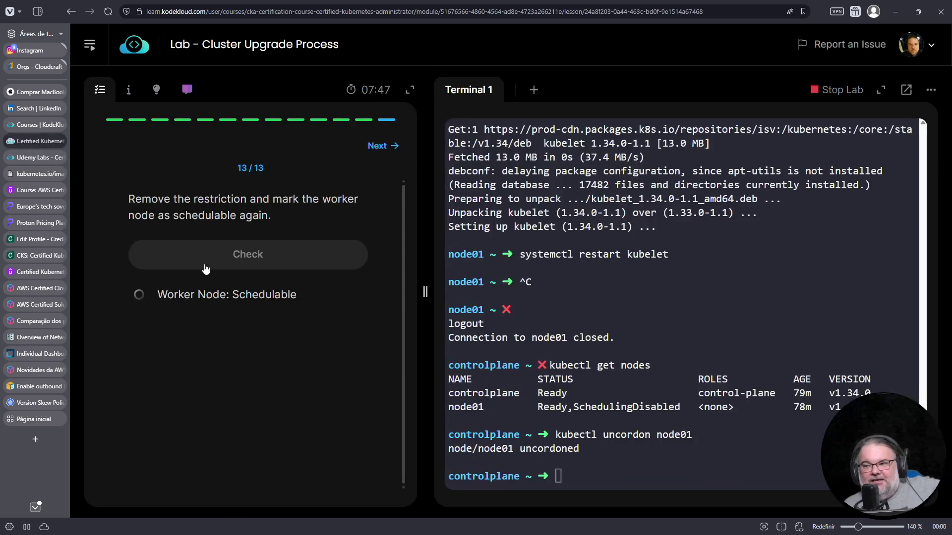
Step: Show the CKA course outline beside the lab, then switch back to the Udemy Labs practice tests
left_click(89, 45)
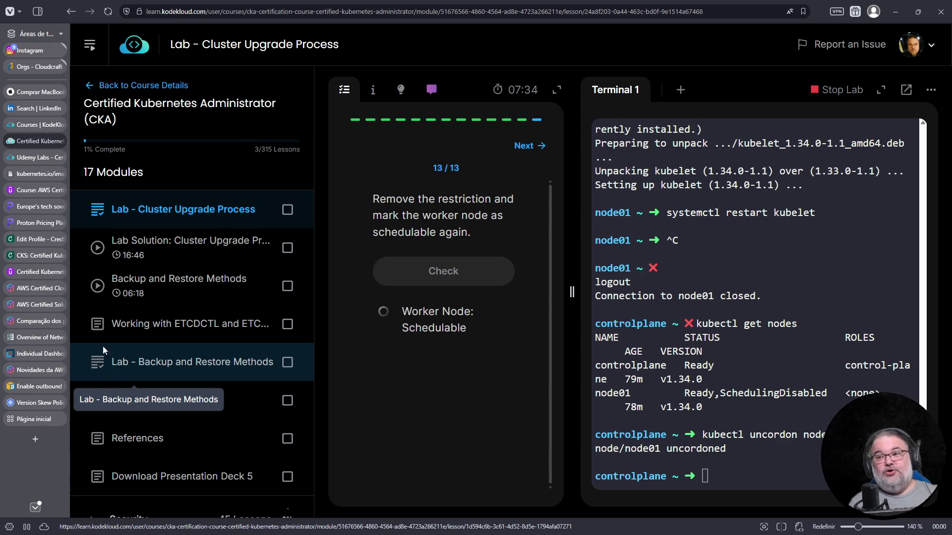
left_click(33, 158)
mouse_move(34, 174)
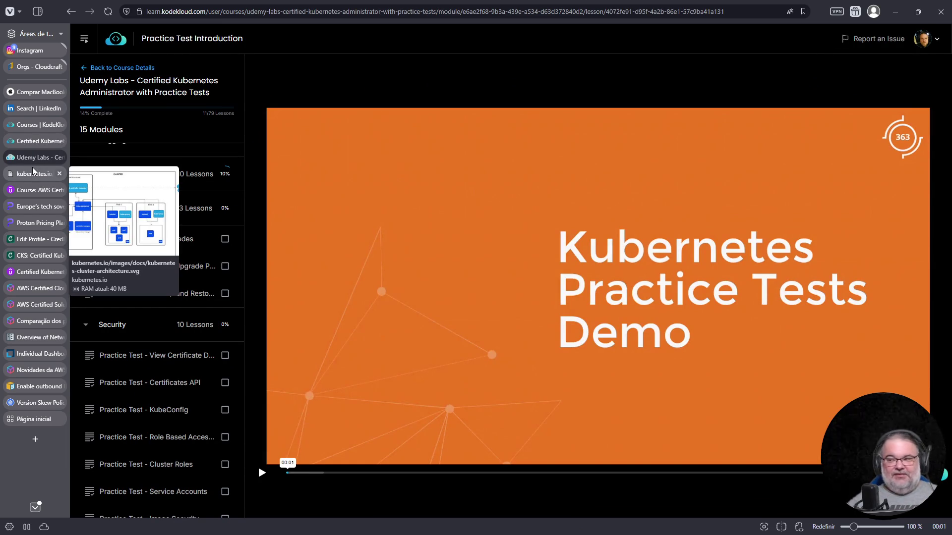
Step: Scroll the CKA module list, then open a new empty browser tab with Ctrl+T
scroll(175, 385, "down", 8)
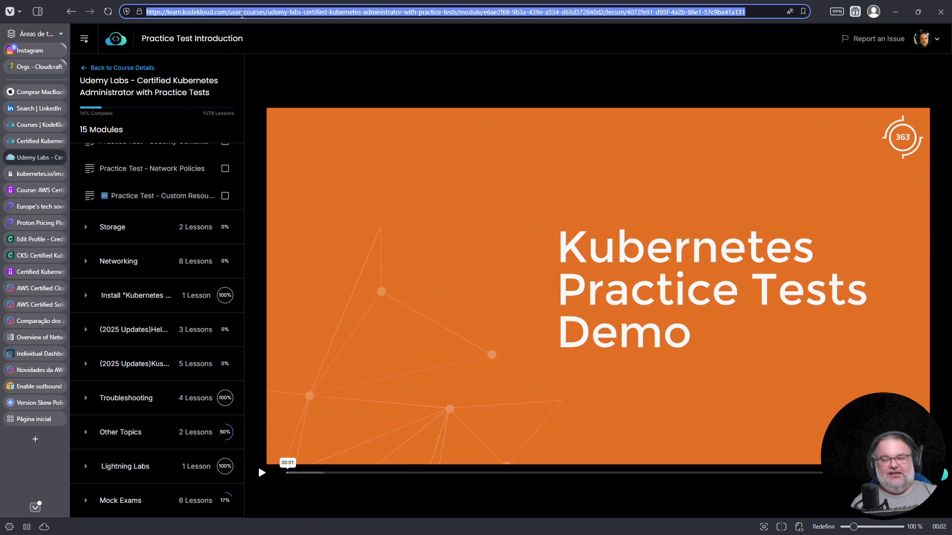
key("ctrl+t")
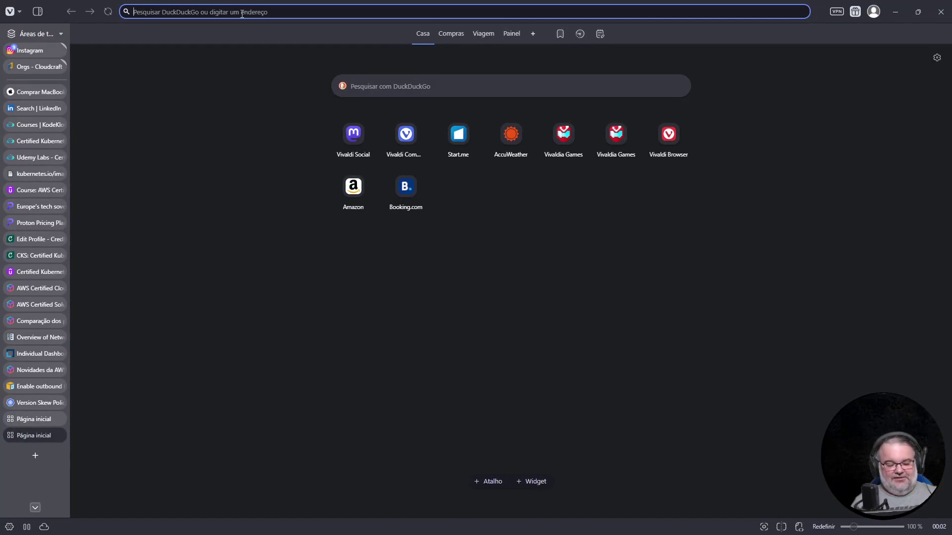
Step: Search 'pluralsight pricing', open the individual pricing page and start buying the Cloud+ plan
type("pluralsight ")
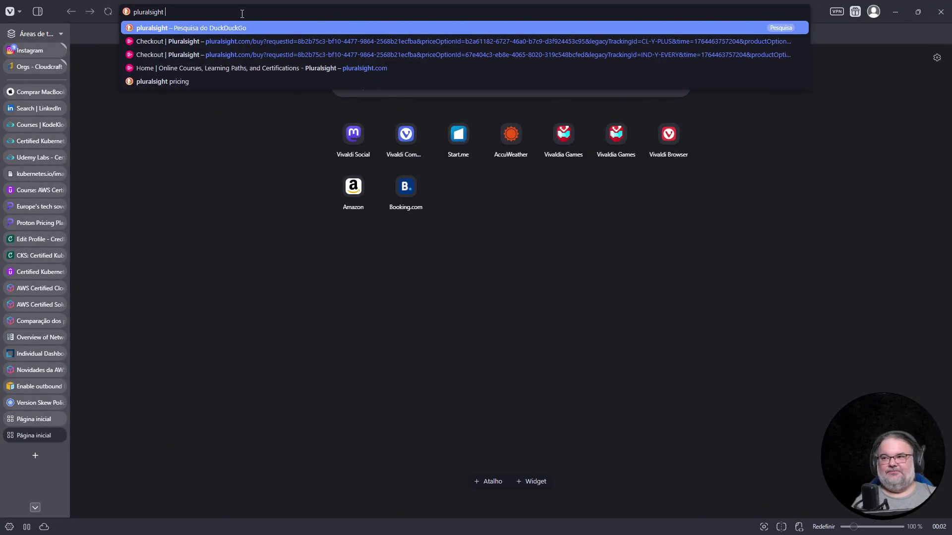
type("pricing")
key("Return")
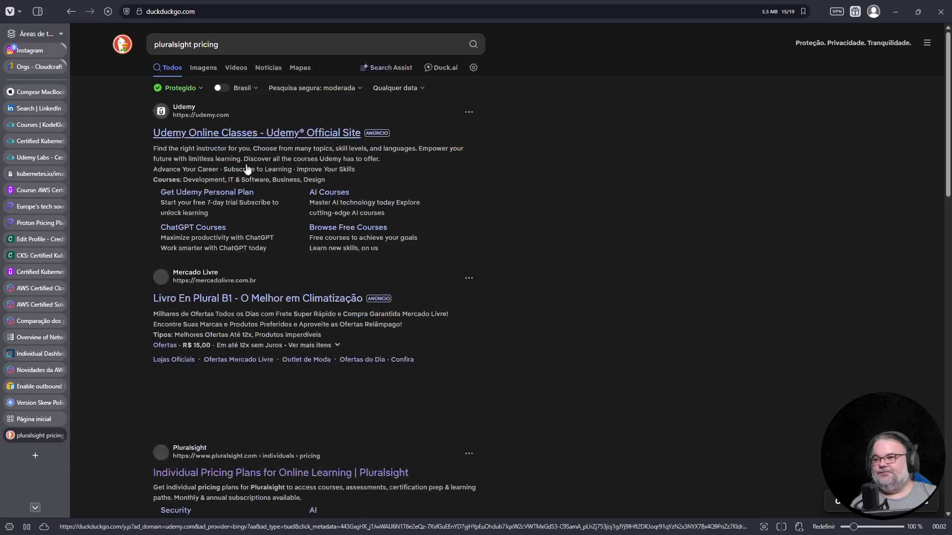
scroll(264, 320, "down", 5)
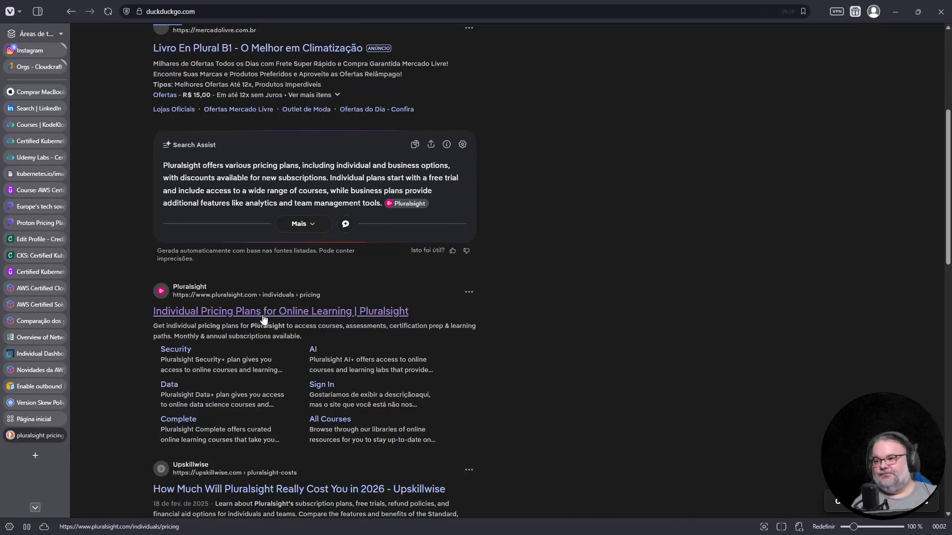
left_click(262, 317)
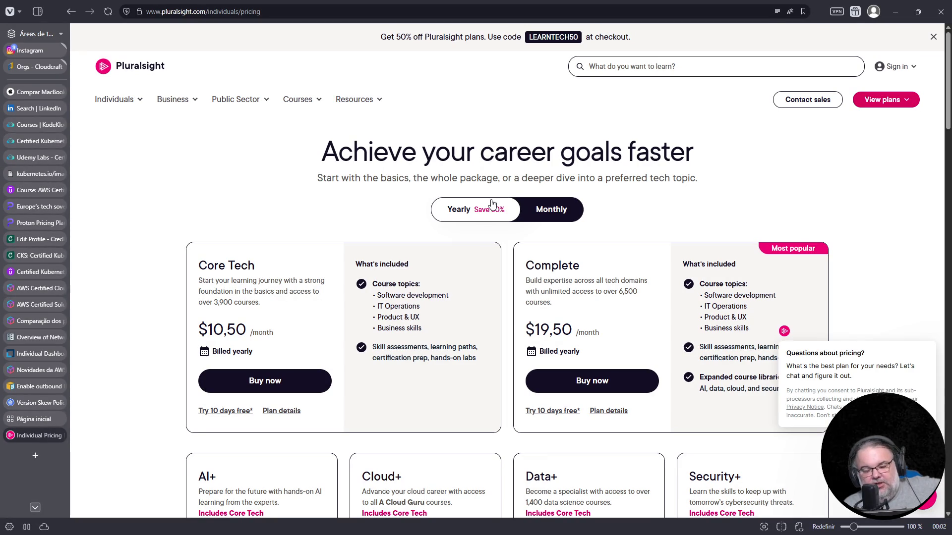
scroll(574, 193, "down", 2)
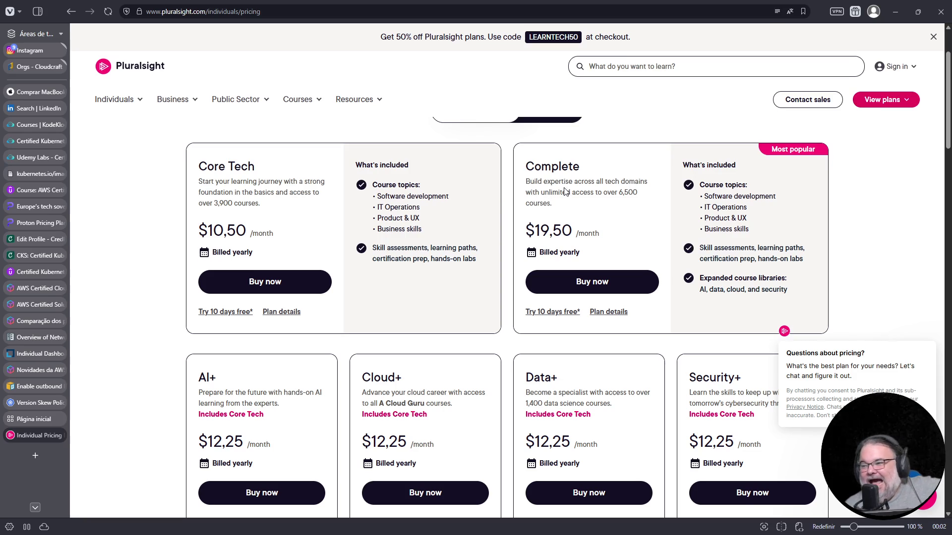
scroll(424, 263, "down", 5)
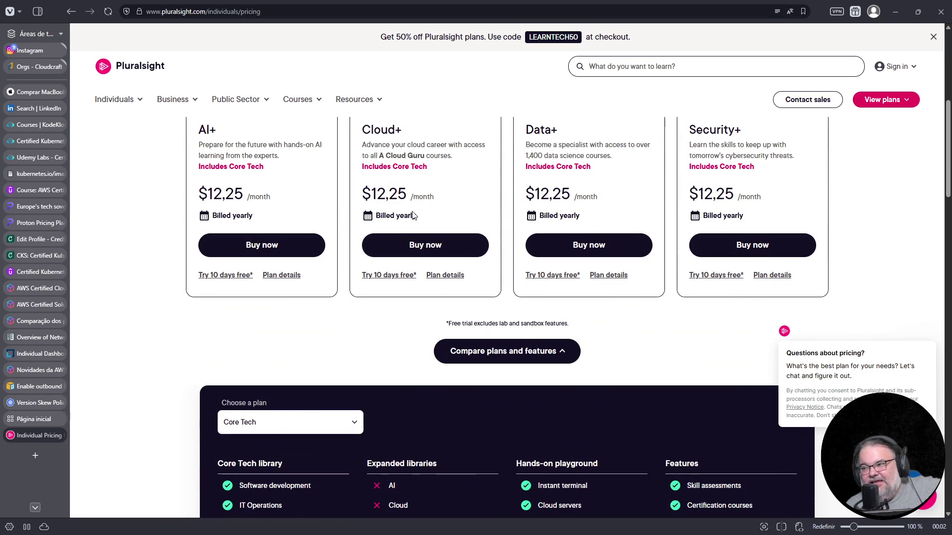
left_click(406, 250)
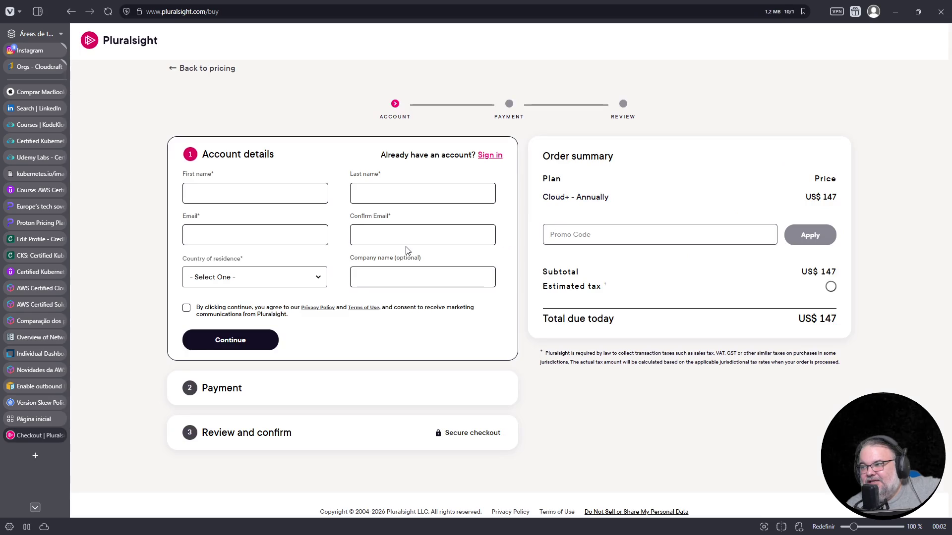
left_click_drag(789, 323, 849, 321)
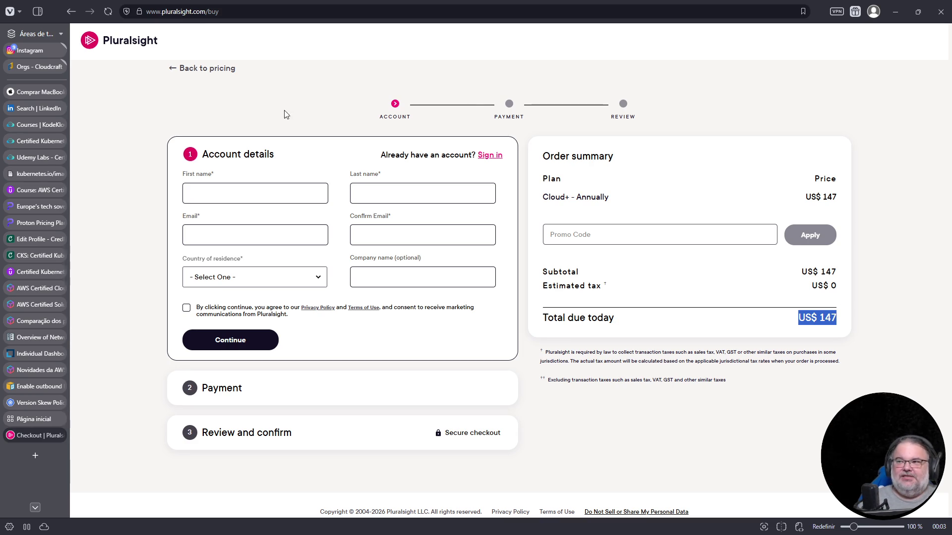
left_click(72, 11)
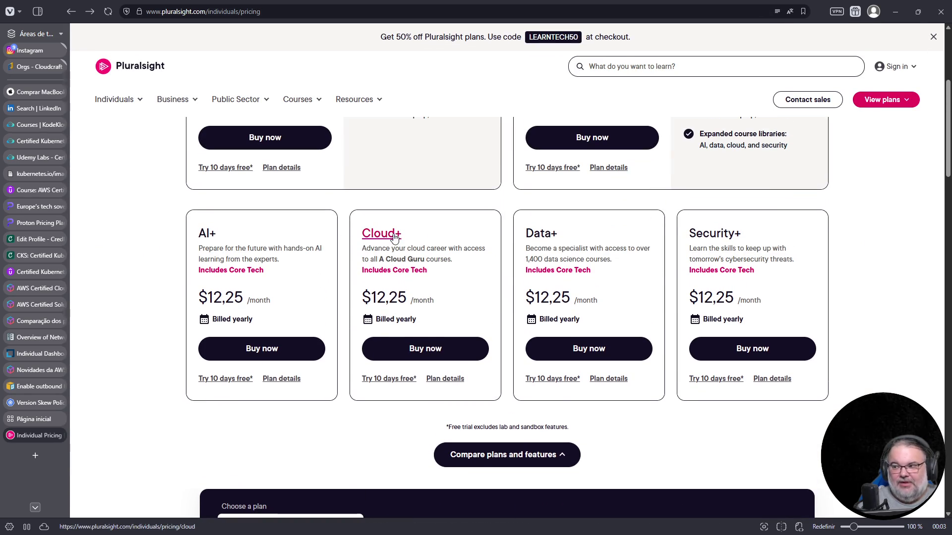
left_click_drag(374, 249, 478, 251)
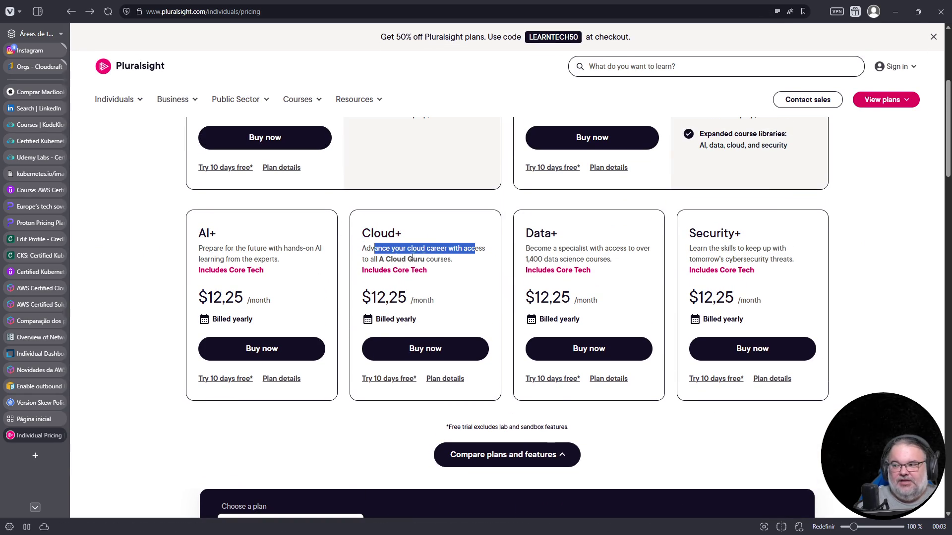
Step: Check the Cloud+ plan details, return to the pricing page and buy the Complete plan
left_click(444, 384)
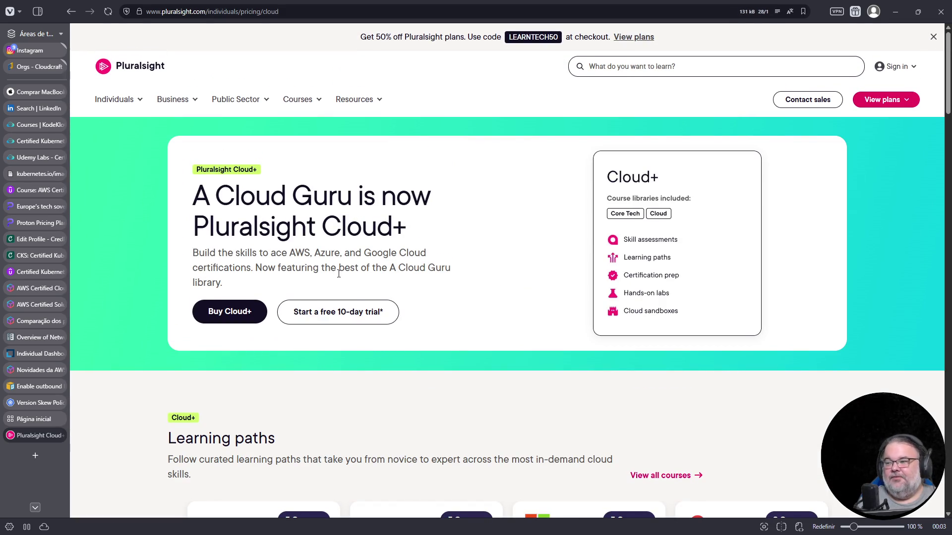
scroll(357, 277, "down", 5)
scroll(520, 297, "up", 5)
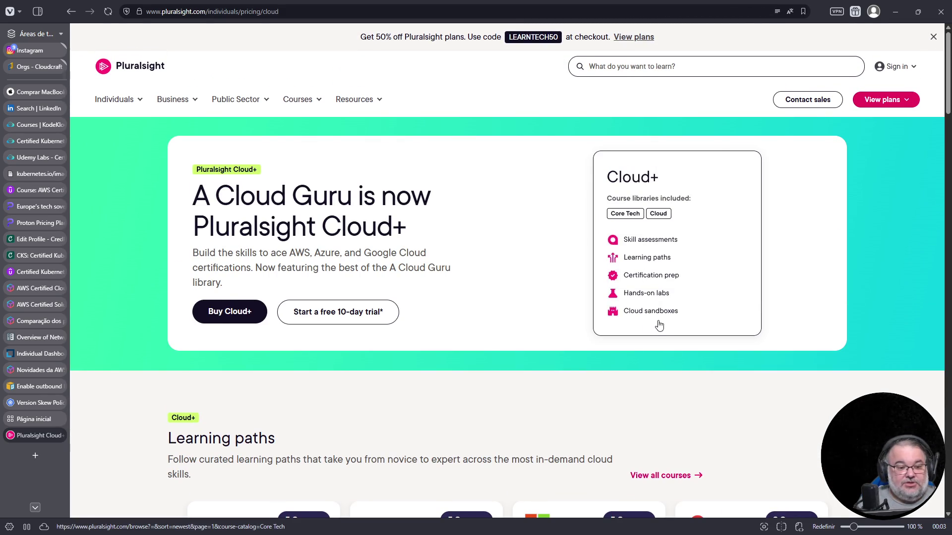
left_click(633, 37)
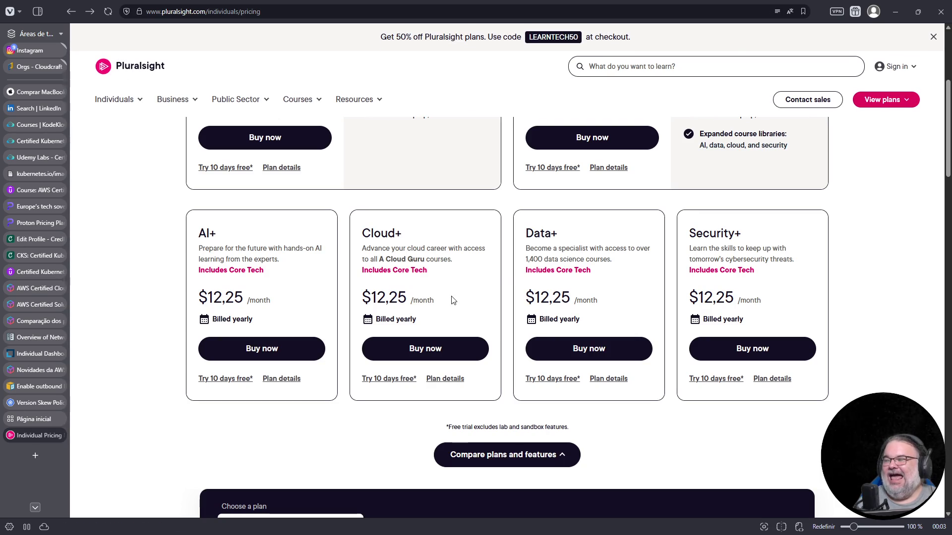
scroll(428, 314, "up", 4)
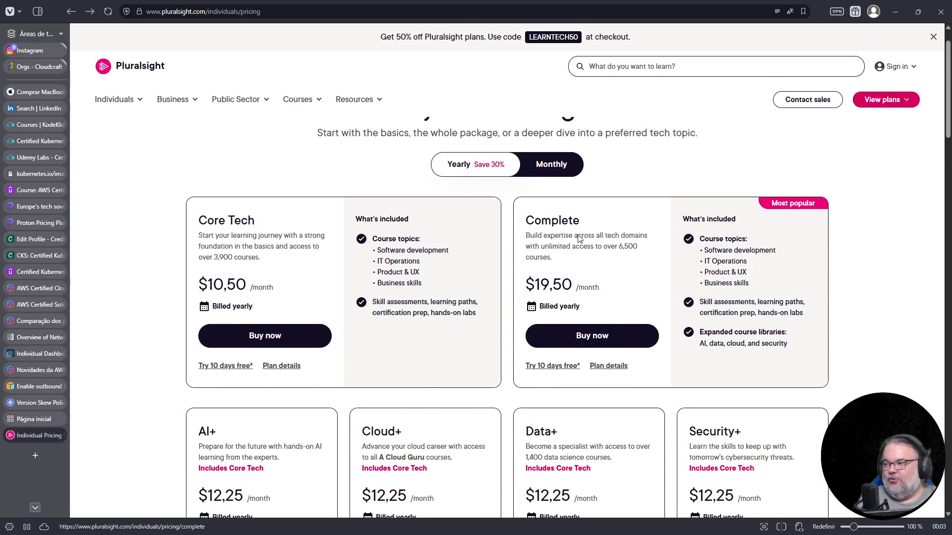
left_click(592, 343)
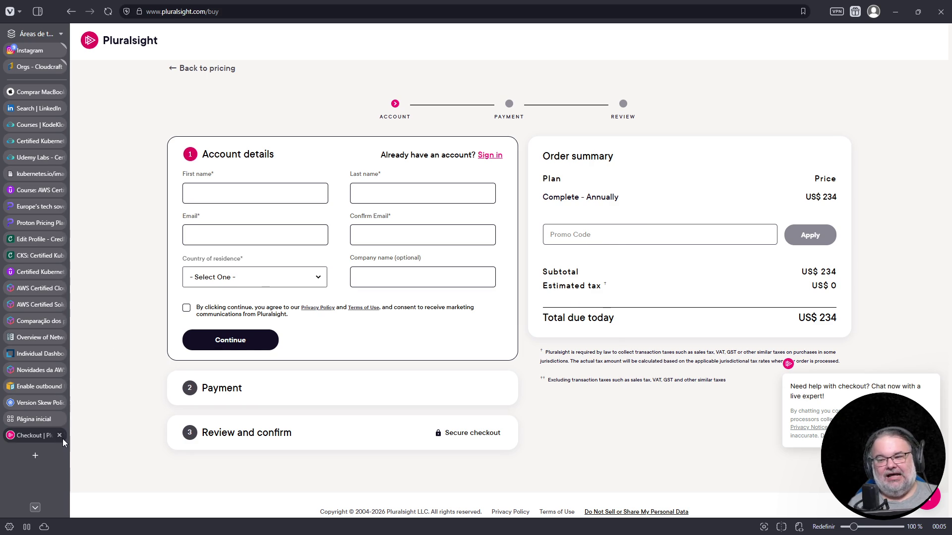
Step: Close the Pluralsight checkout tab for the Complete plan at US$ 234
left_click(60, 435)
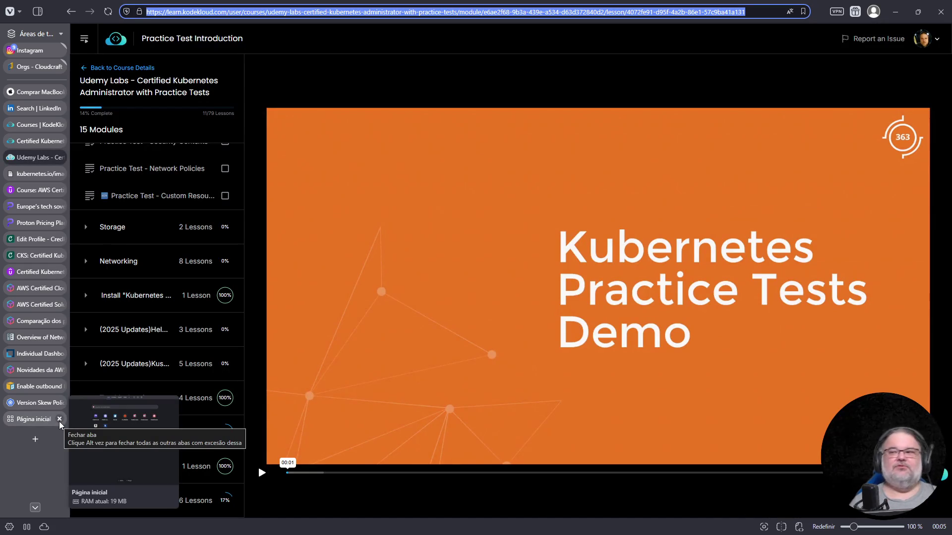
Step: Close the home page and Udemy Labs tabs, focus the lab terminal and switch to vim
left_click(59, 419)
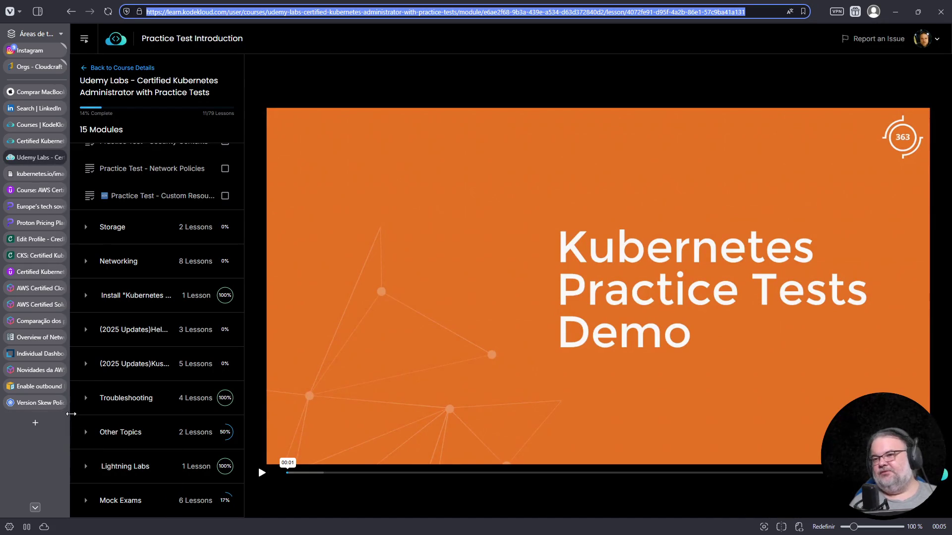
left_click(60, 158)
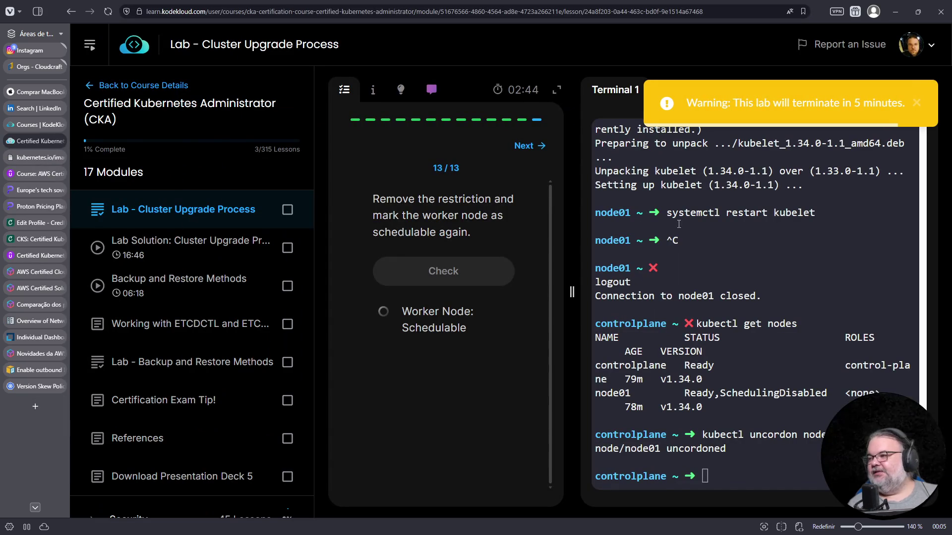
left_click(700, 333)
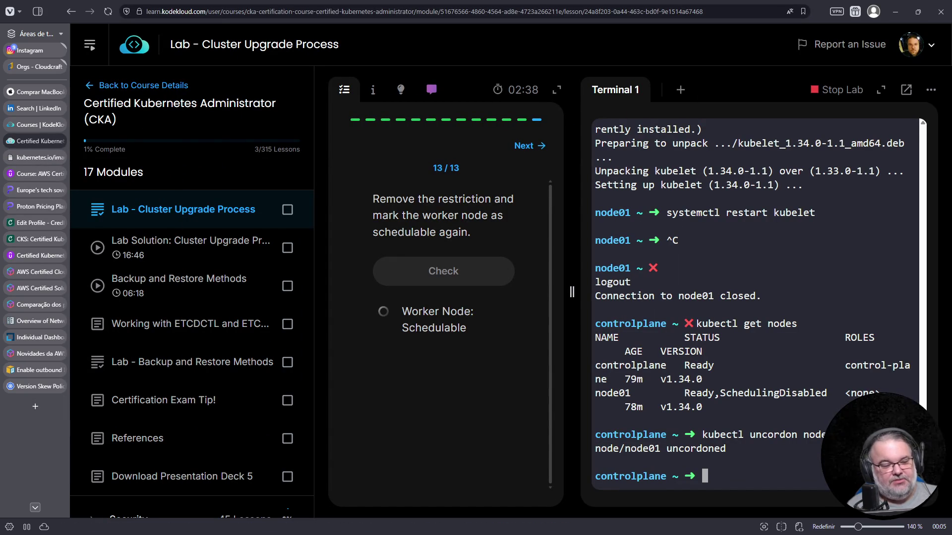
key("alt+Tab")
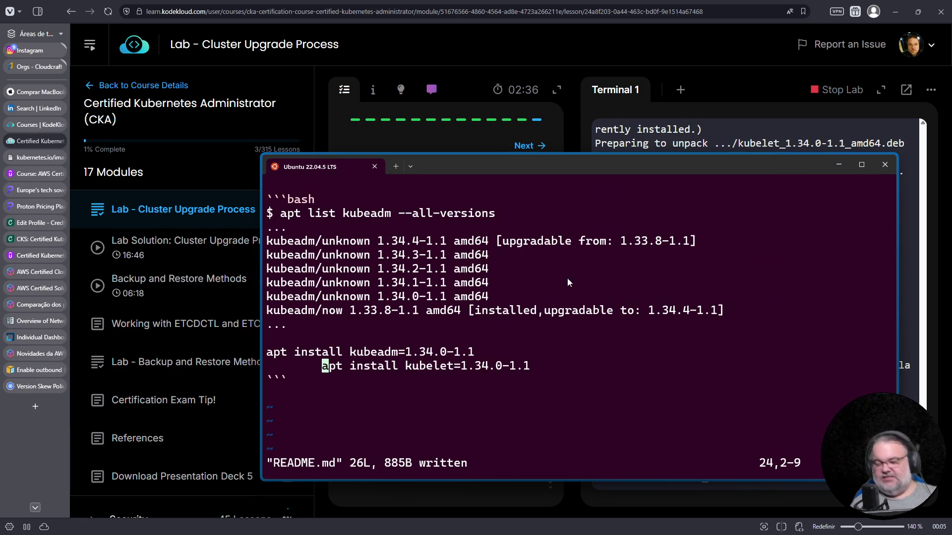
Step: Maximize the vim window, fix the start of the kubelet install line 24, and save
key("g")
key("g")
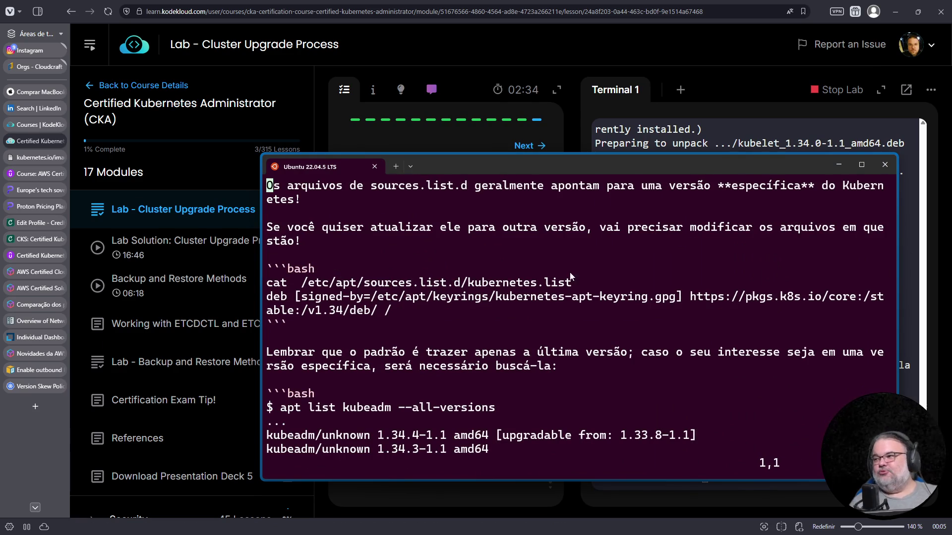
double_click(739, 171)
key("Down")
key("Down")
key("Down")
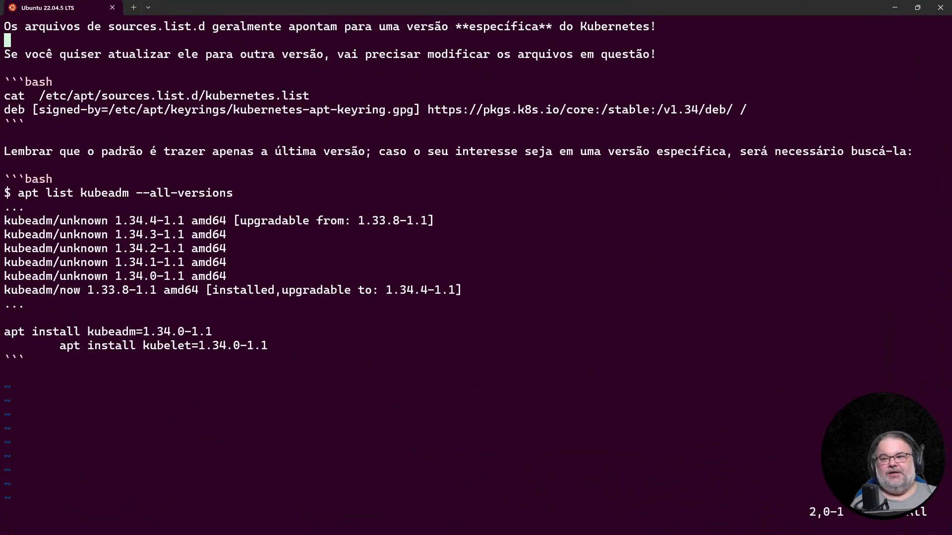
key("Down")
key("Down")
key("Down")
key("Up")
key("x")
key("x")
key("x")
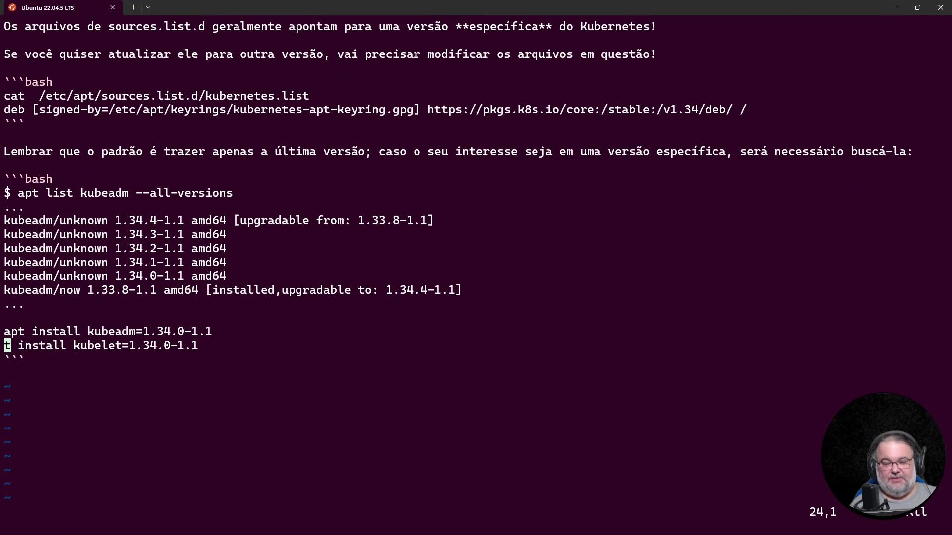
type("iap")
key("Escape")
type(":w")
key("Return")
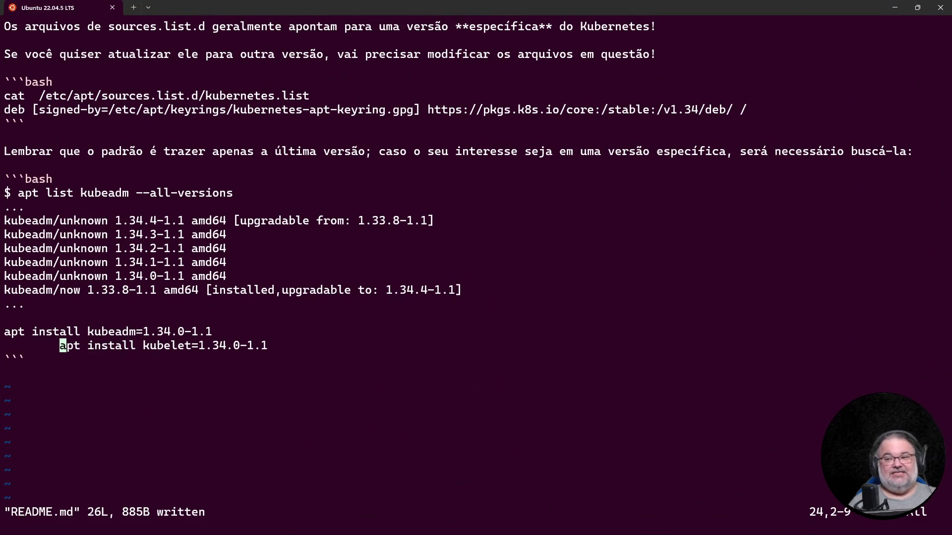
Step: Remove the leading indent from line 24 so it aligns with kubeadm, and save README.md
key("0")
key("i")
key("Delete")
key("Escape")
type(":w")
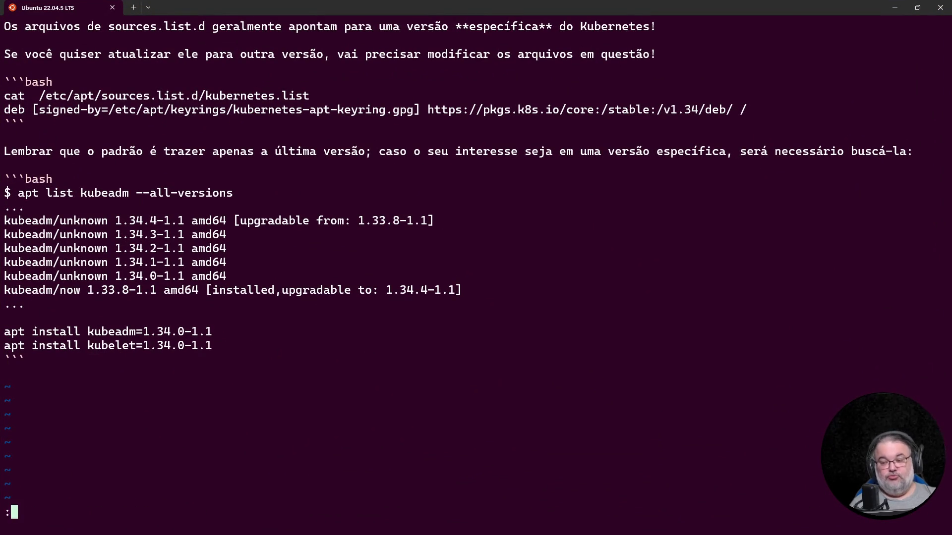
key("Return")
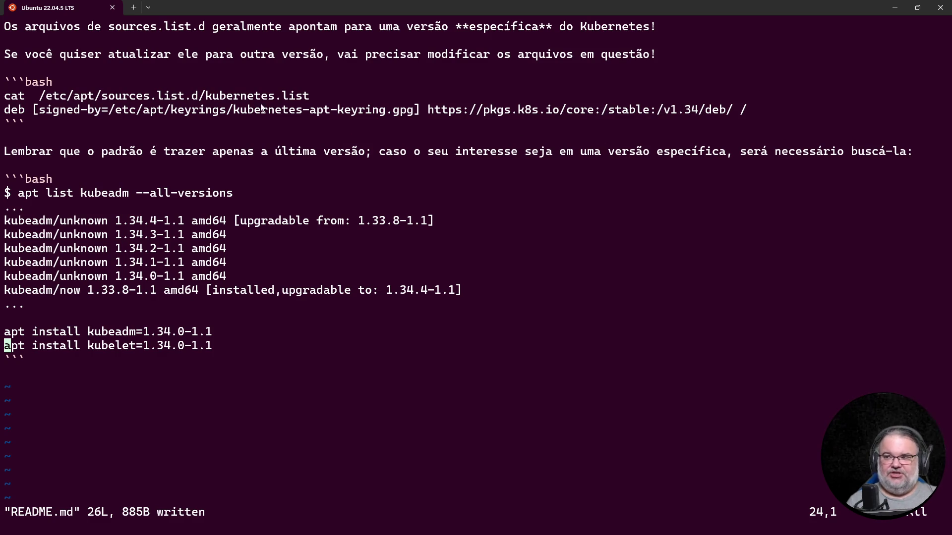
Step: Highlight kubernetes.list, version 1.34.4 and the kubeadm install line, copying that line
left_click_drag(210, 99, 307, 107)
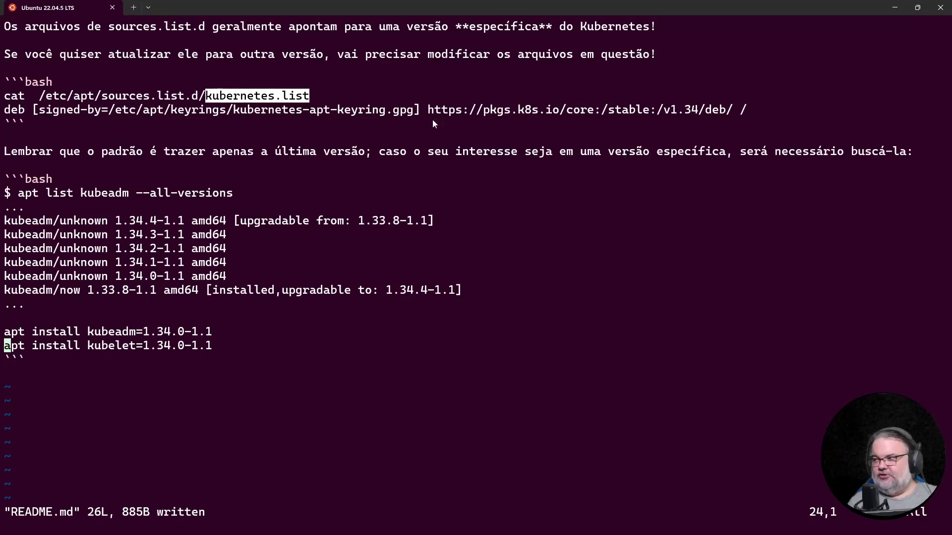
left_click(175, 152)
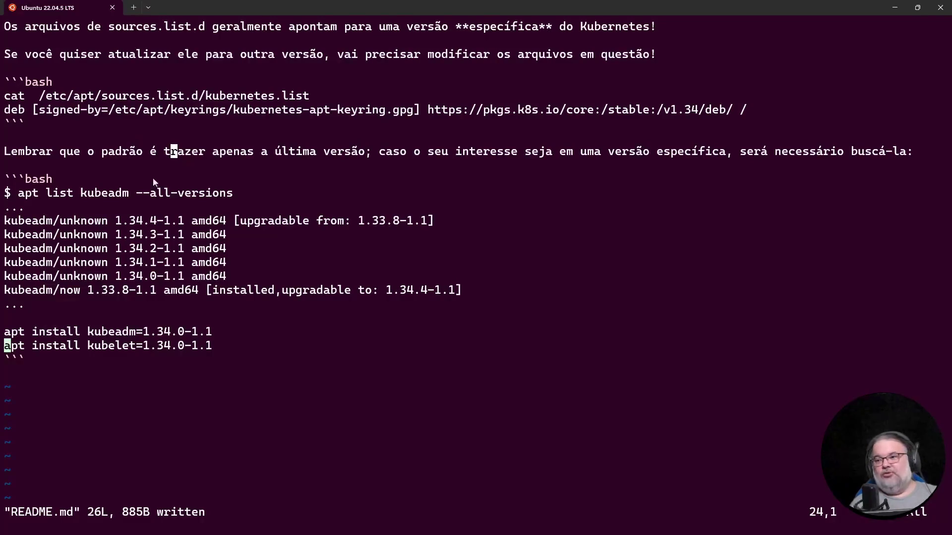
left_click_drag(115, 222, 159, 224)
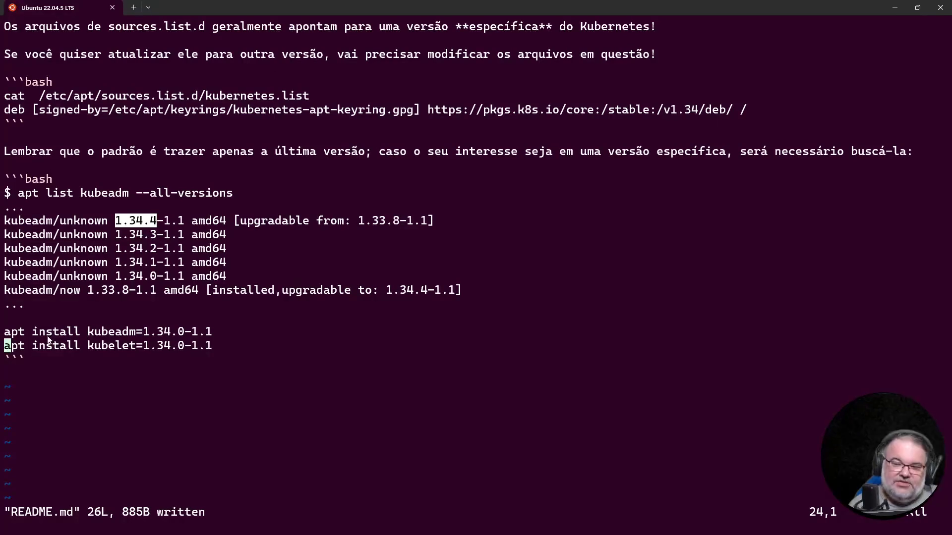
double_click(27, 334)
left_click_drag(36, 336, 213, 337)
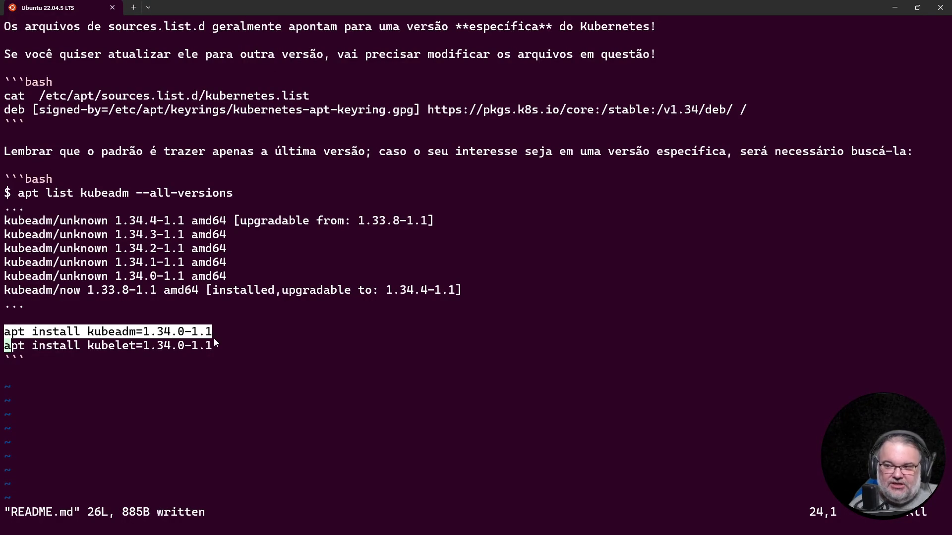
key("ctrl+c")
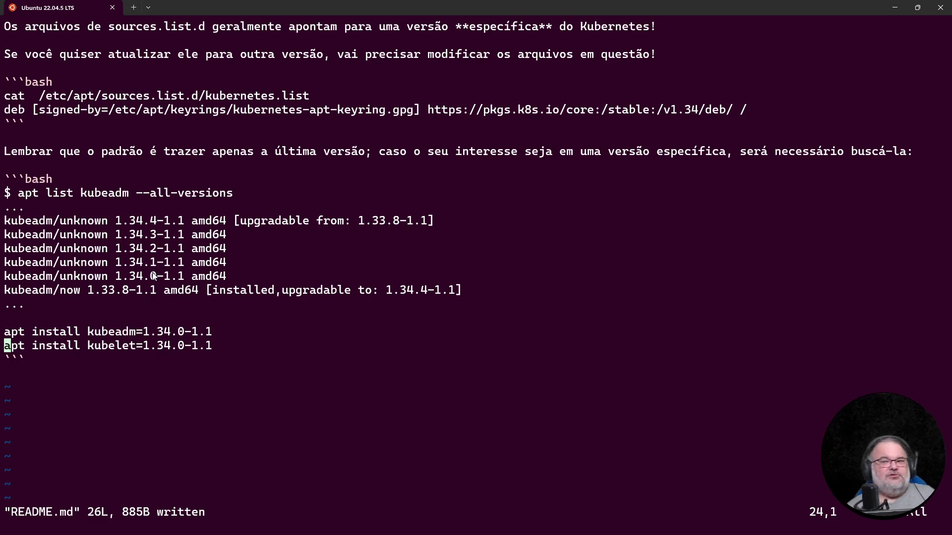
left_click_drag(87, 332, 141, 340)
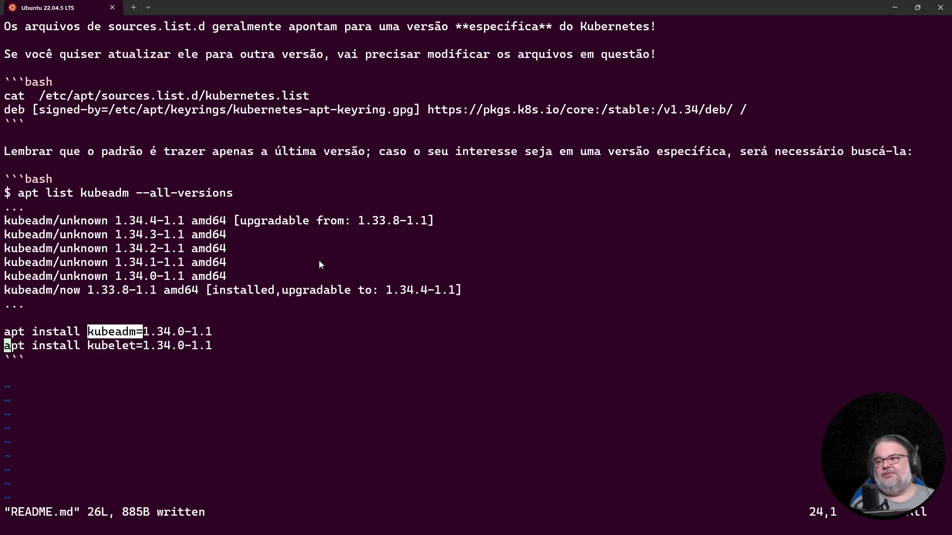
left_click(311, 314)
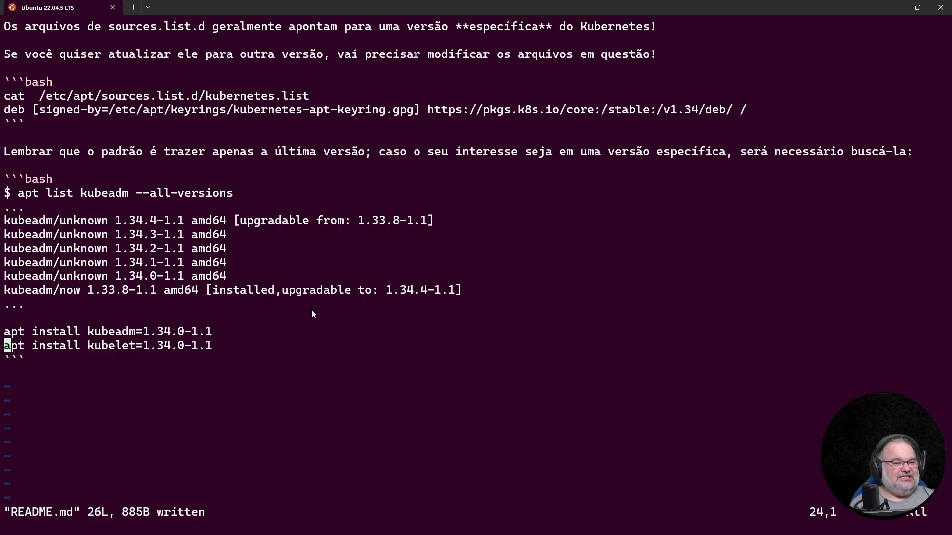
key("Up")
key("Up")
key("Up")
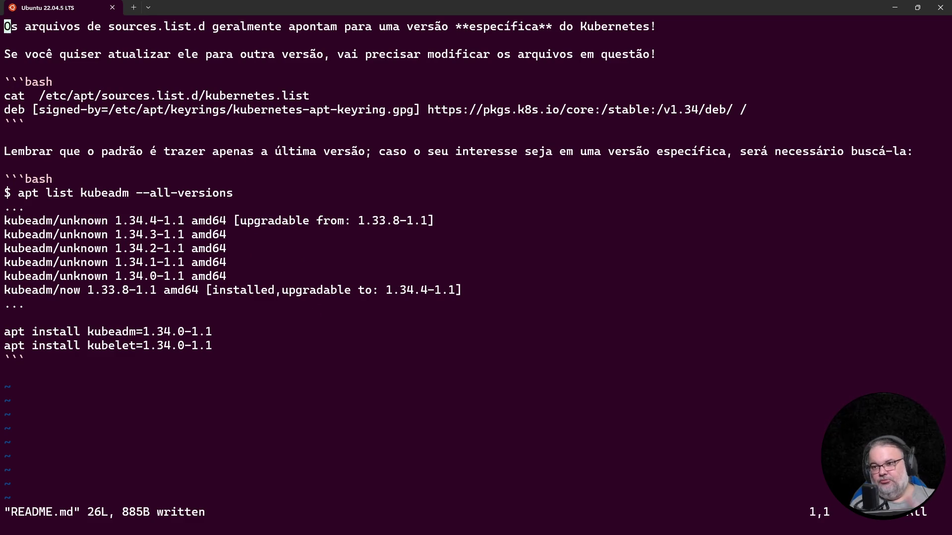
Step: Append the line 'Outros comandos extremamente importantes de se conhecer para' to README.md, then return to the lab terminal
key("Down")
key("Down")
key("Down")
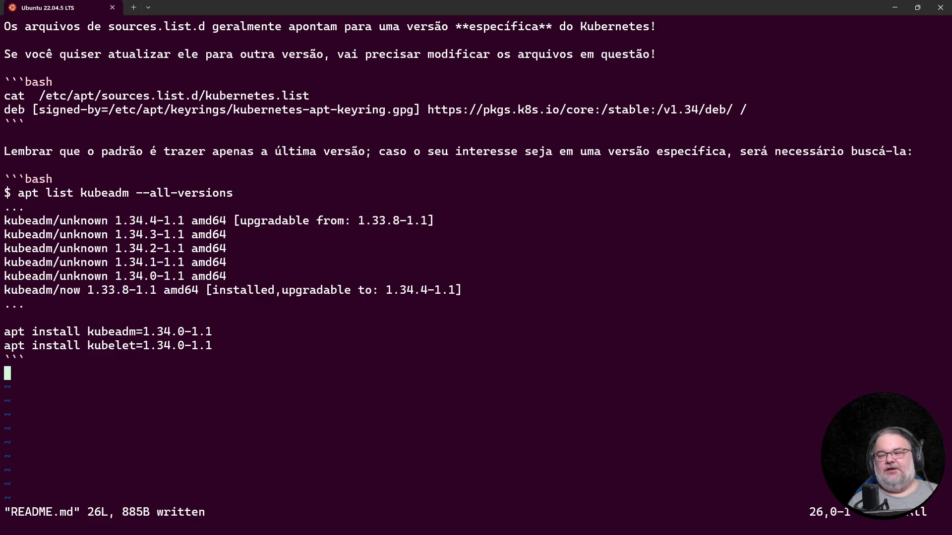
type("oOutros comando")
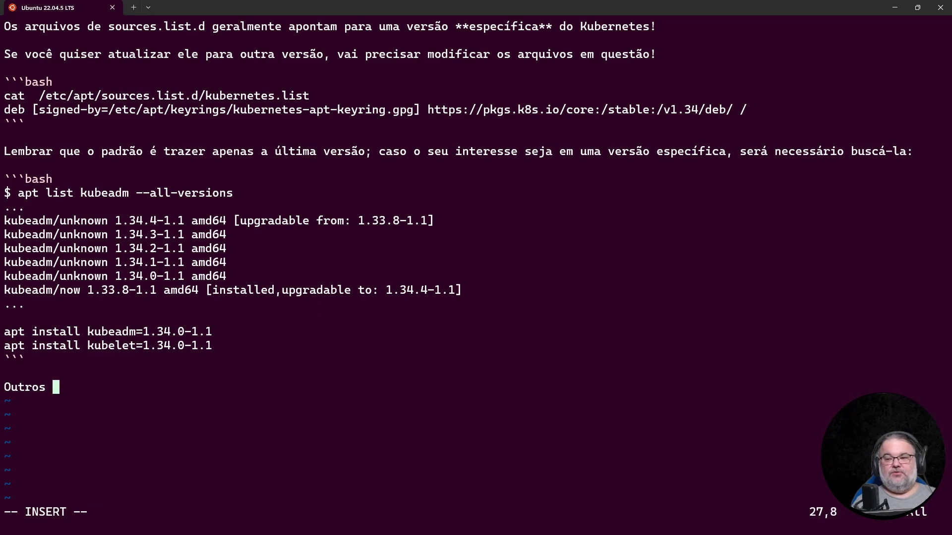
type("s extremamente ")
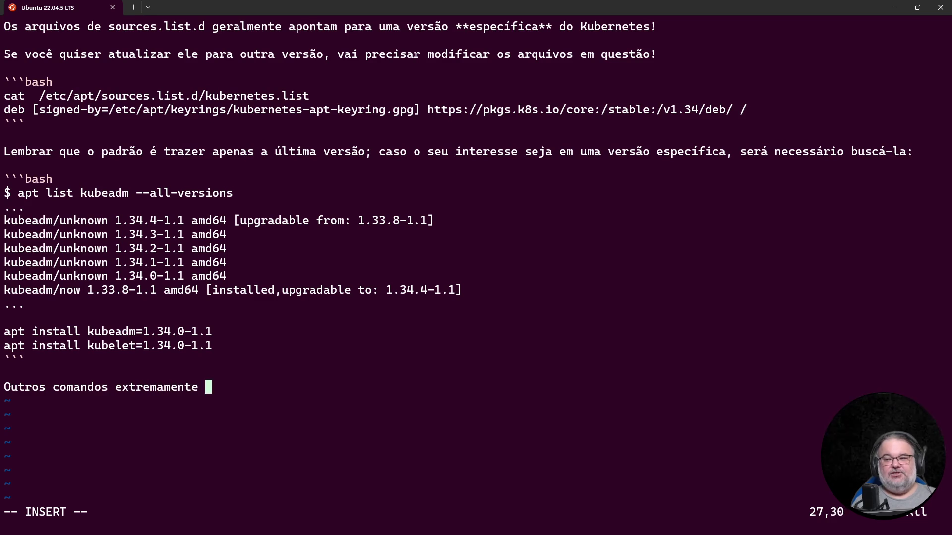
type("importantes de se con")
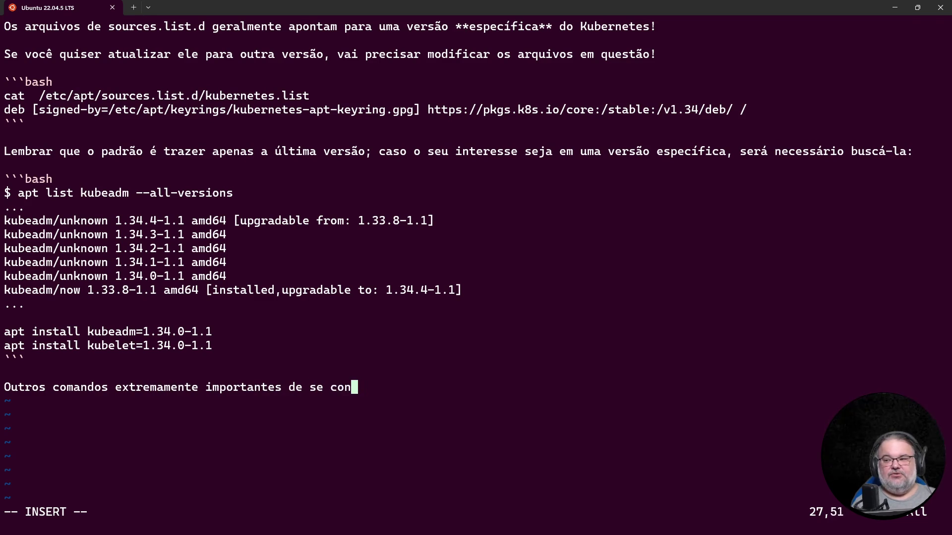
type("hecer para")
key("alt+Tab")
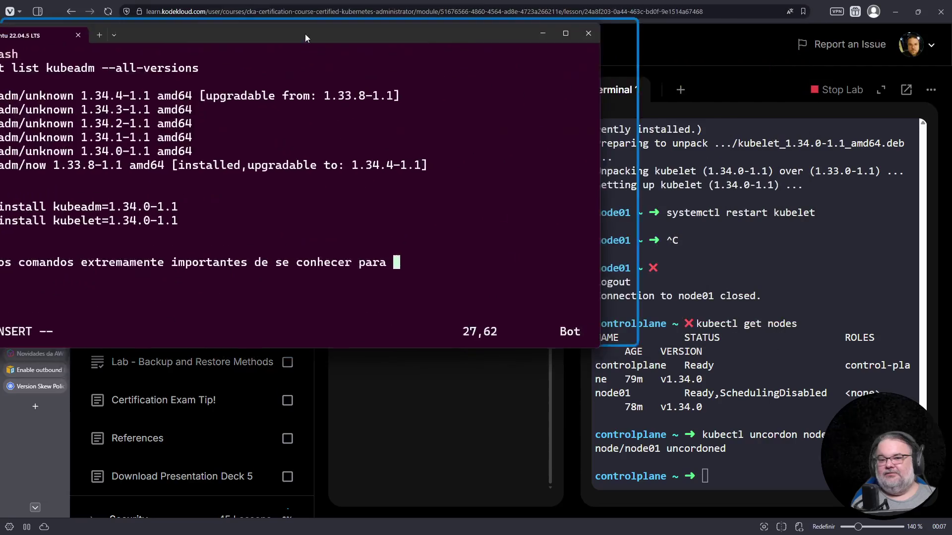
left_click(678, 391)
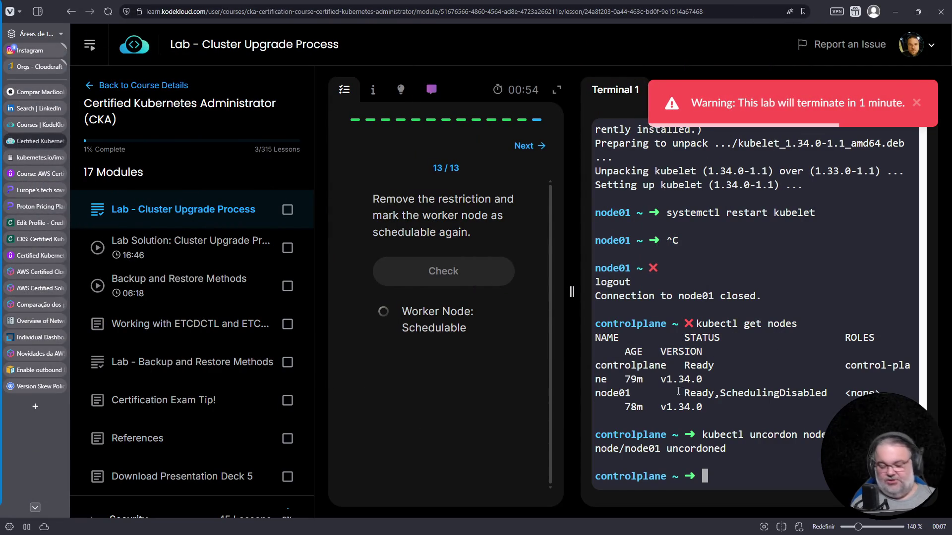
Step: List past kubeadm commands with 'history | fgrep kubeadm' and select the 'kubeadm upgrade apply v1.34.0' line
type("history | fgrep ")
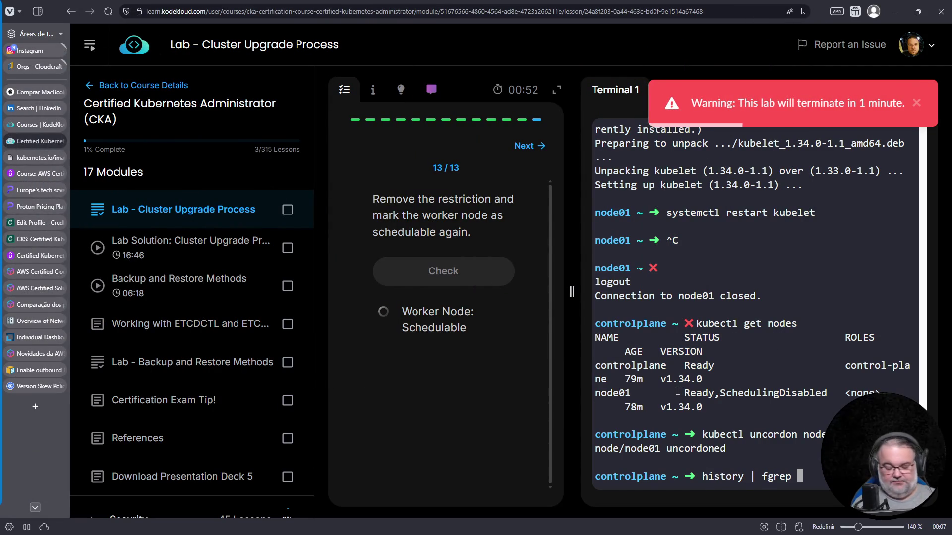
type("kubeadm")
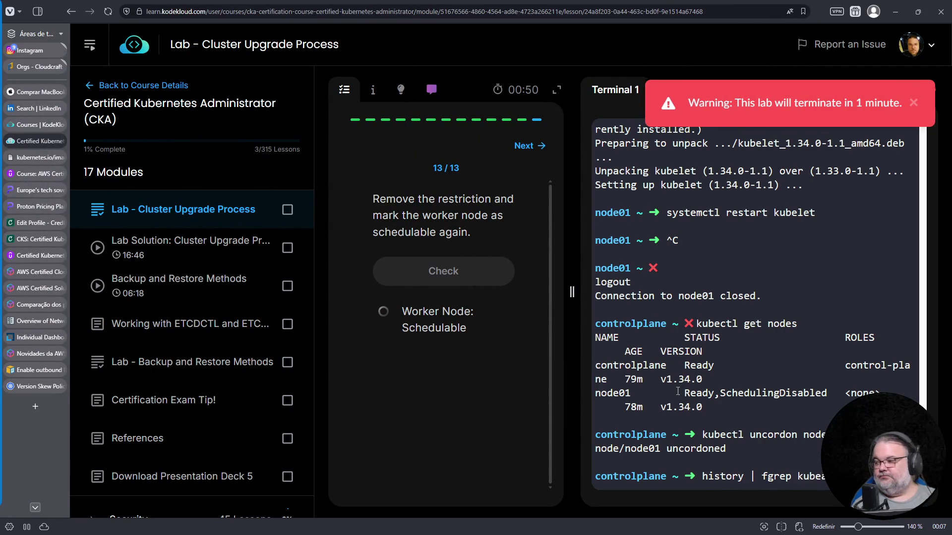
key("Return")
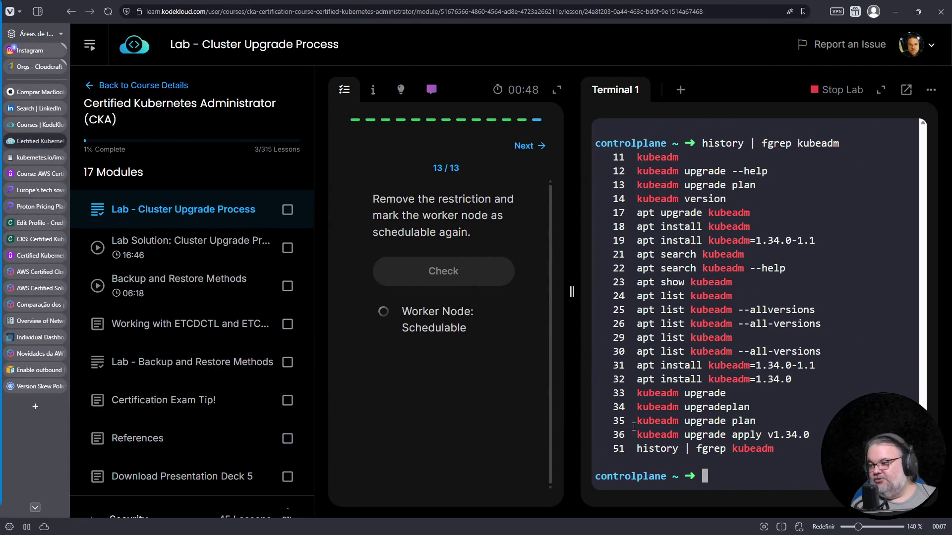
left_click_drag(639, 421, 754, 421)
right_click(740, 421)
left_click(572, 291)
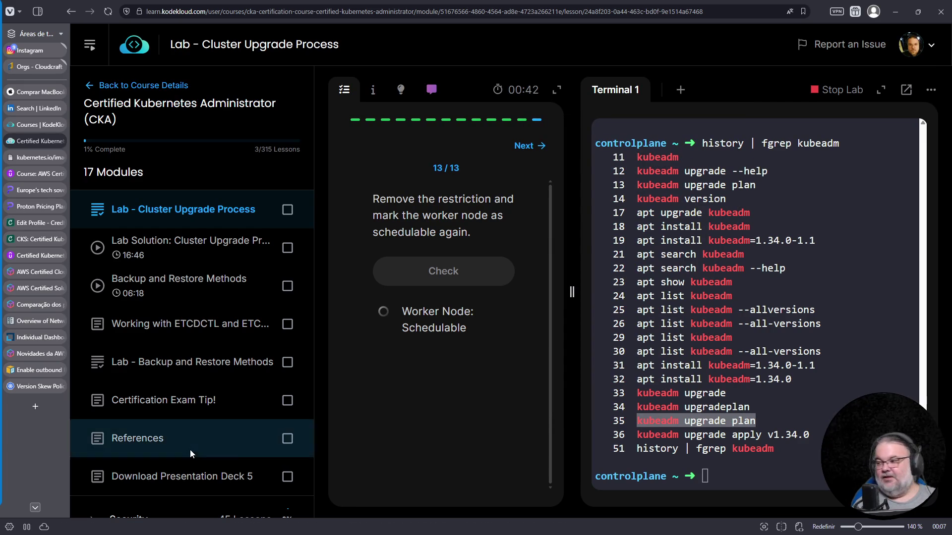
left_click_drag(805, 435, 637, 435)
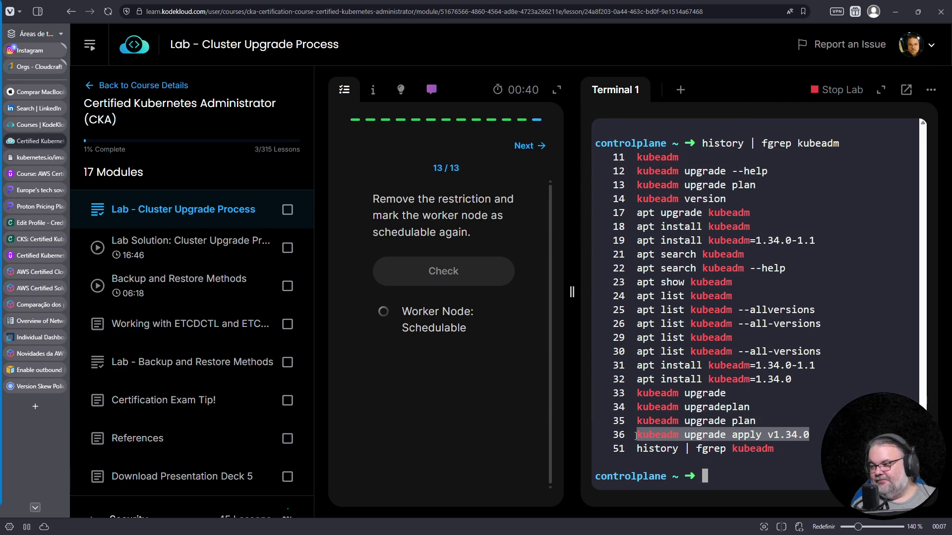
right_click(665, 436)
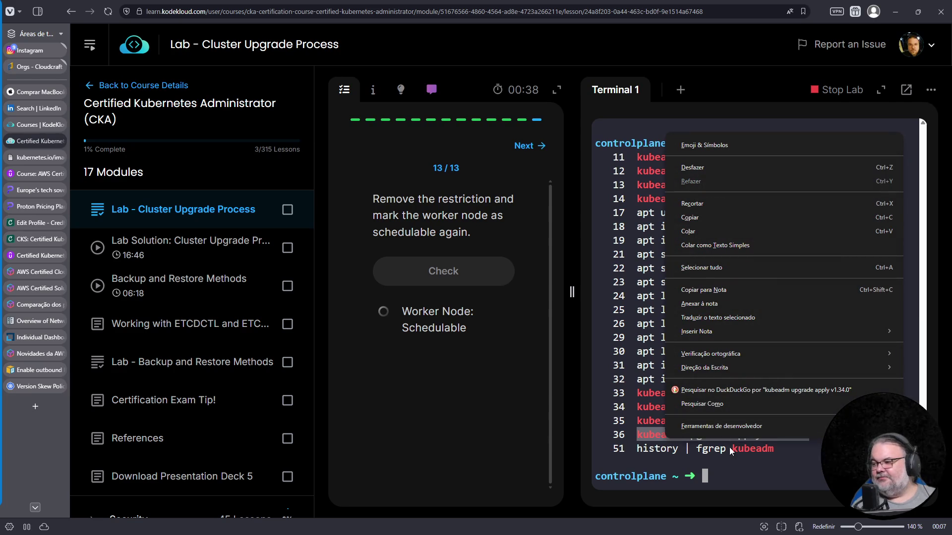
key("Escape")
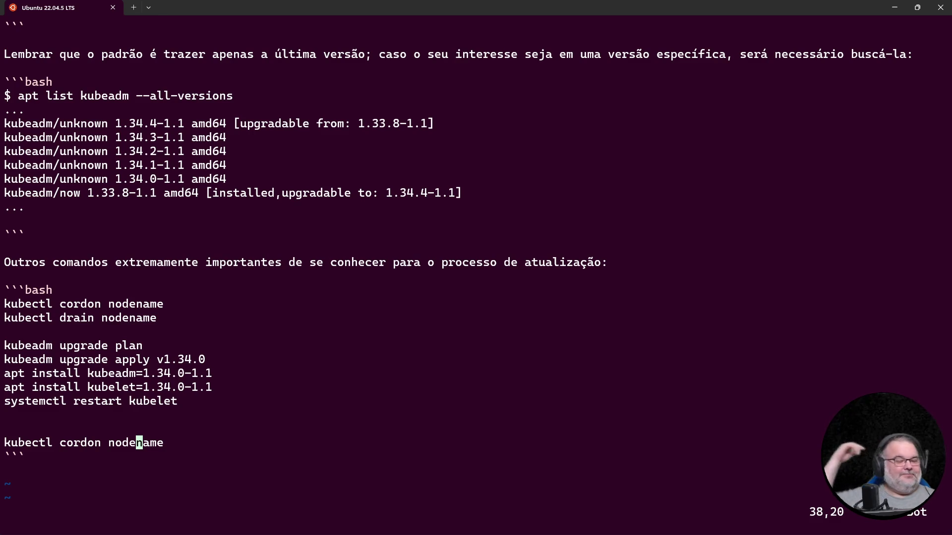
Step: Delete the extra empty line above 'kubectl cordon nodename' in the bash block
key("Up")
key("d")
key("d")
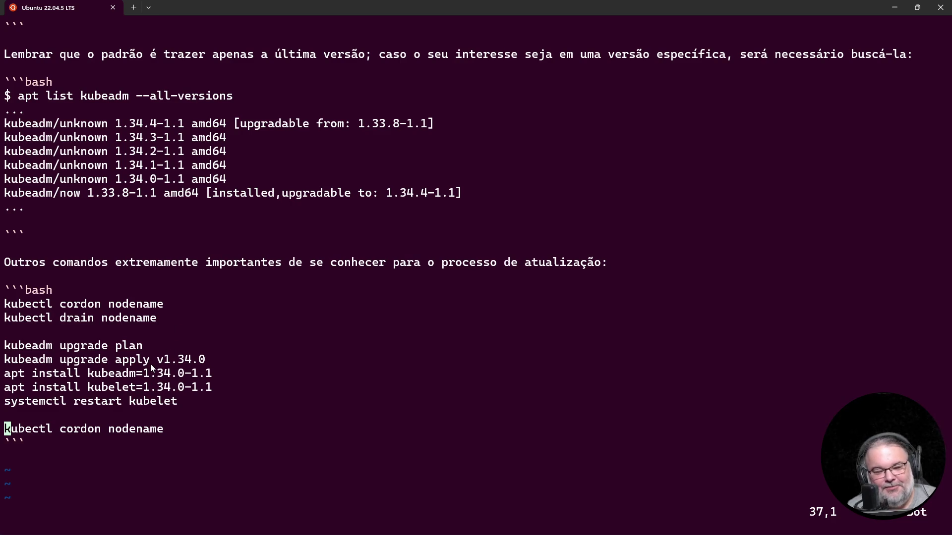
Step: Open the Kubestronaut badge details from the Credly profile editing page
left_click(895, 8)
mouse_move(34, 303)
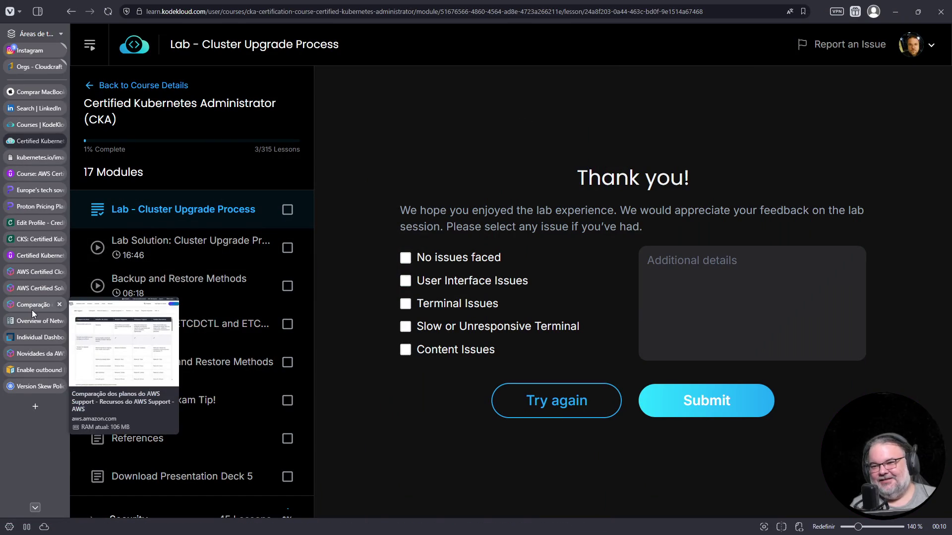
left_click(34, 237)
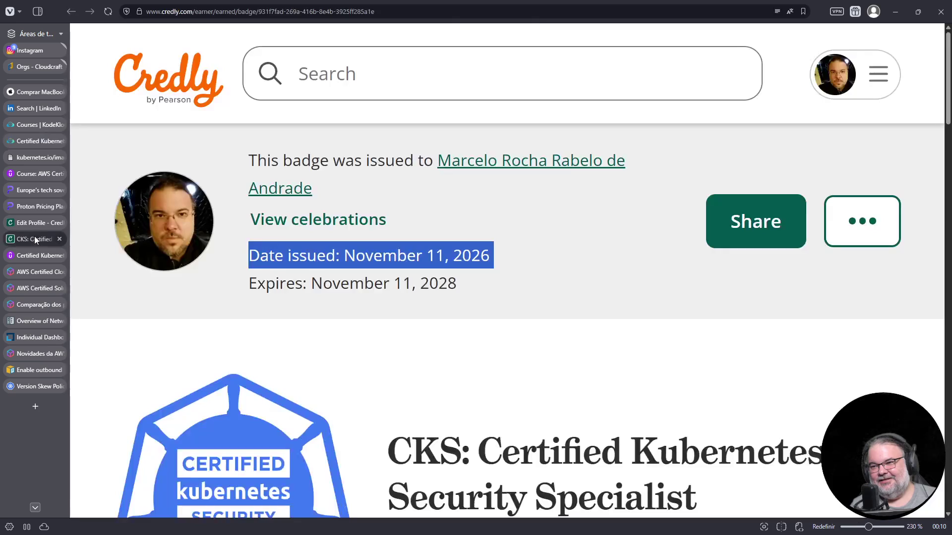
left_click(33, 223)
scroll(350, 283, "up", 5)
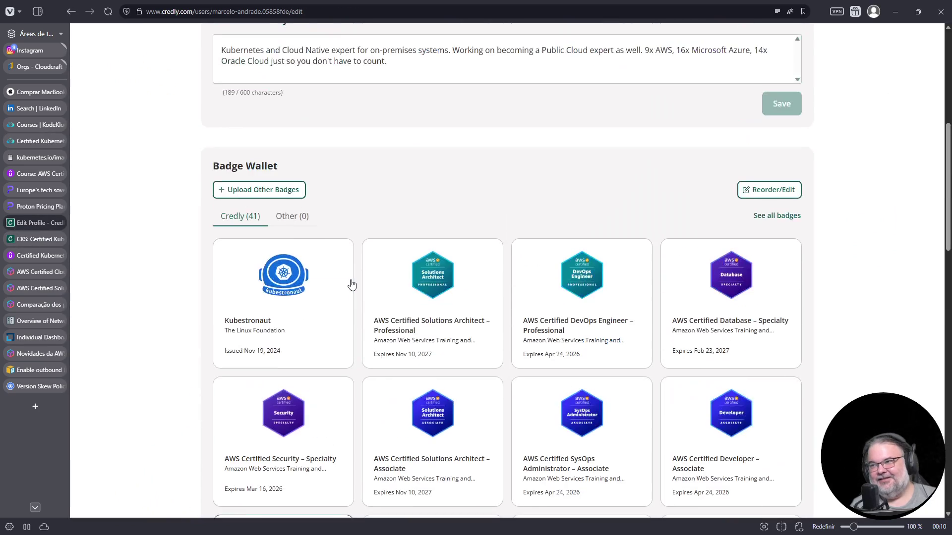
left_click(278, 305)
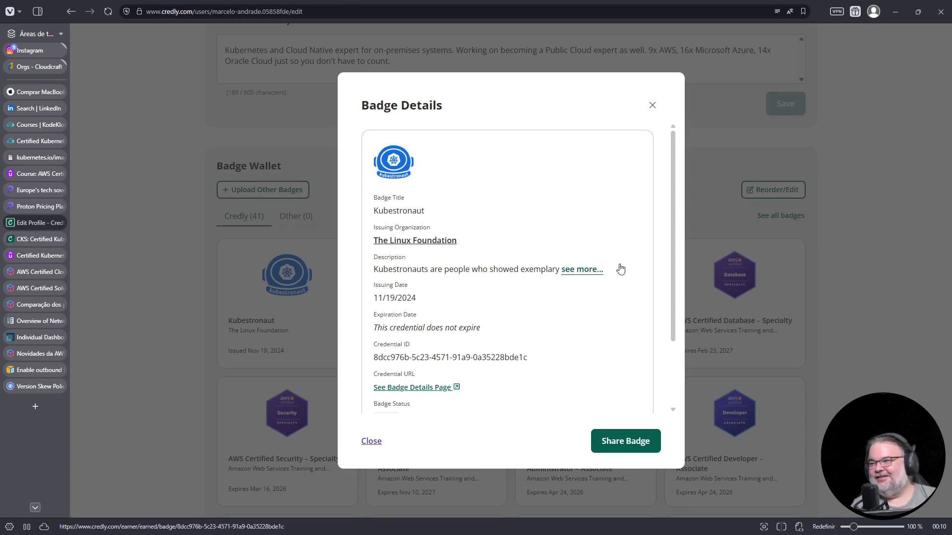
Step: Zoom in, highlight 'This credential does not expire', then go back to the Version Skew Policy page
scroll(501, 300, "down", 2)
scroll(500, 303, "up", 2)
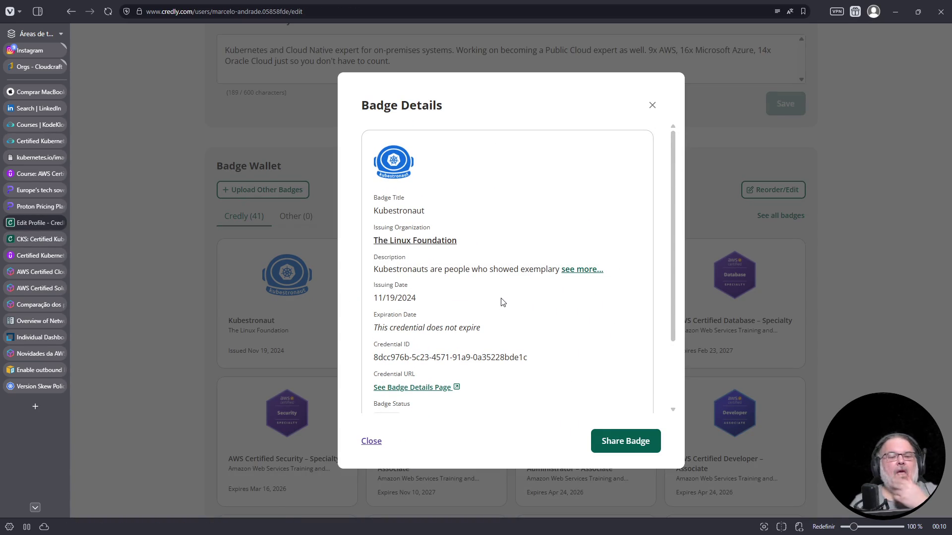
key("ctrl+plus")
key("ctrl+plus")
key("ctrl+plus")
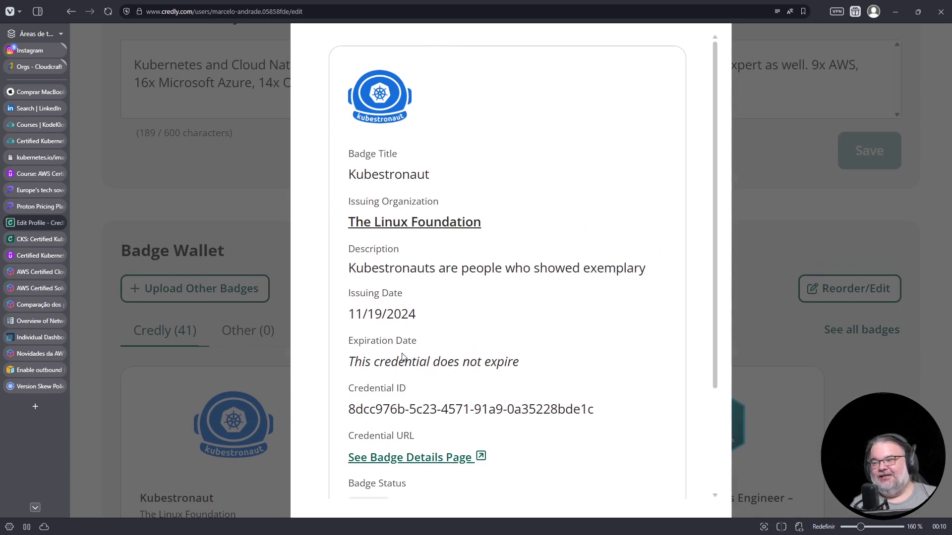
left_click_drag(350, 366, 550, 365)
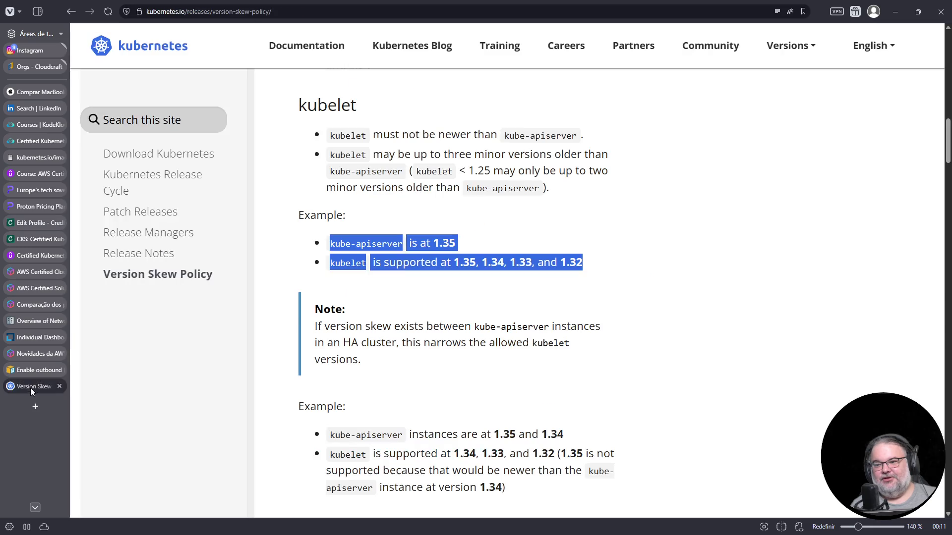
left_click(37, 386)
left_click(311, 8)
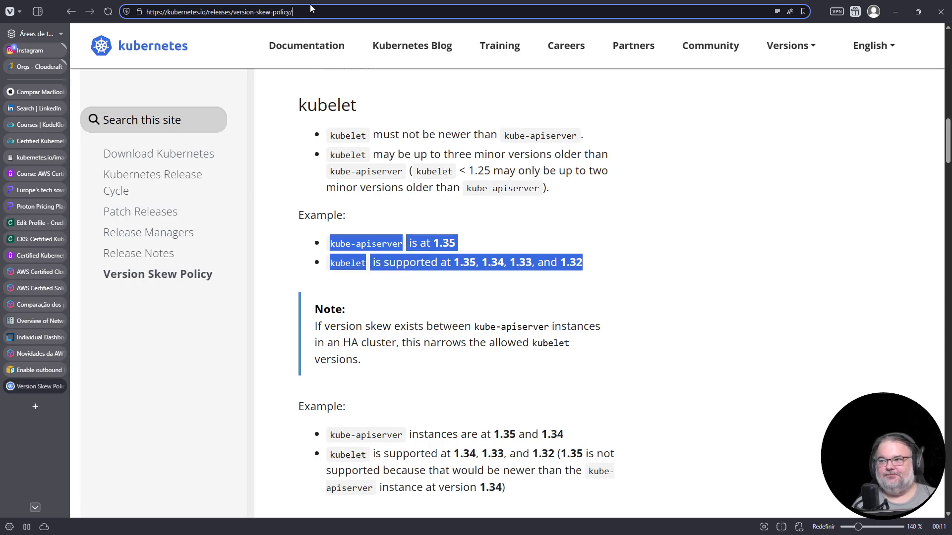
Step: Search the web for kubestronaut and open the CNCF Kubestronaut Program page
key("ctrl+a")
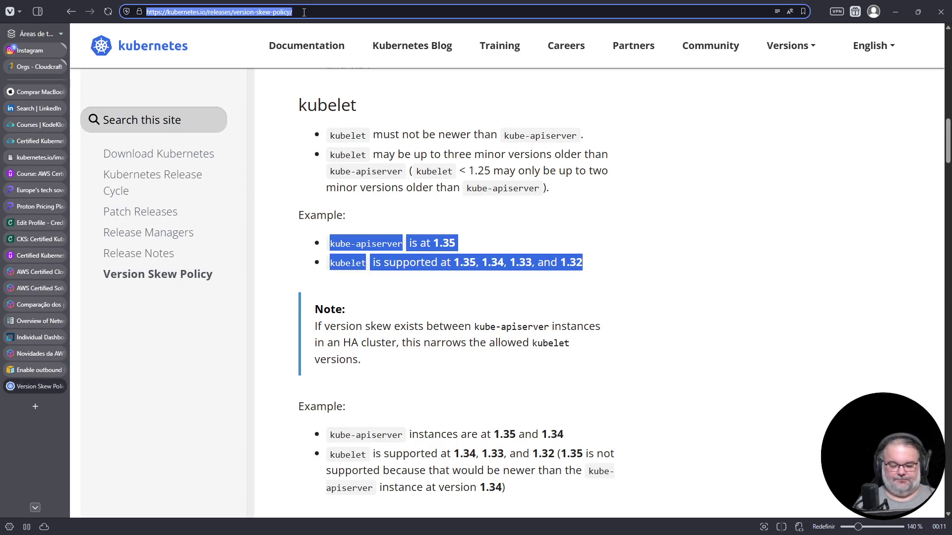
type("kubestronaut")
key("Return")
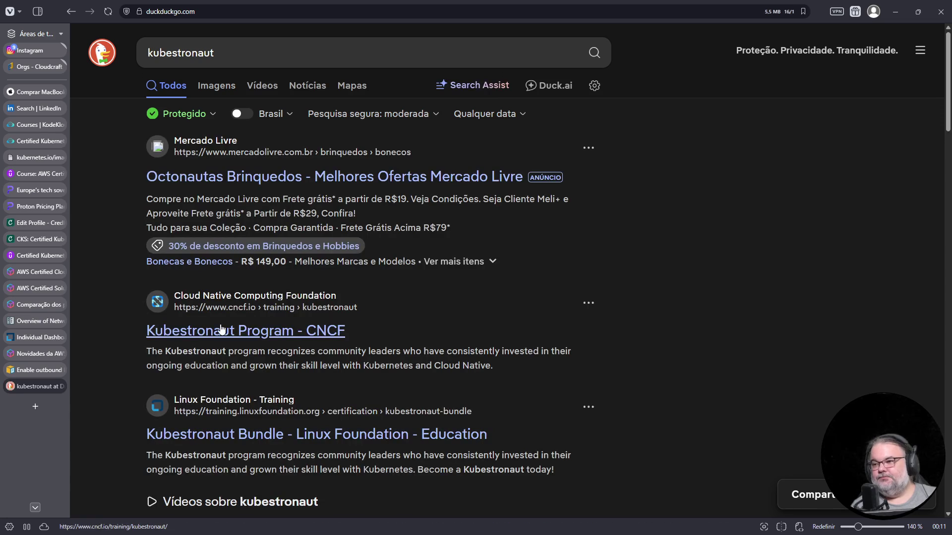
left_click(221, 330)
Step: Filter the full Kubestronaut list by country to Brazil (78)
scroll(362, 347, "down", 5)
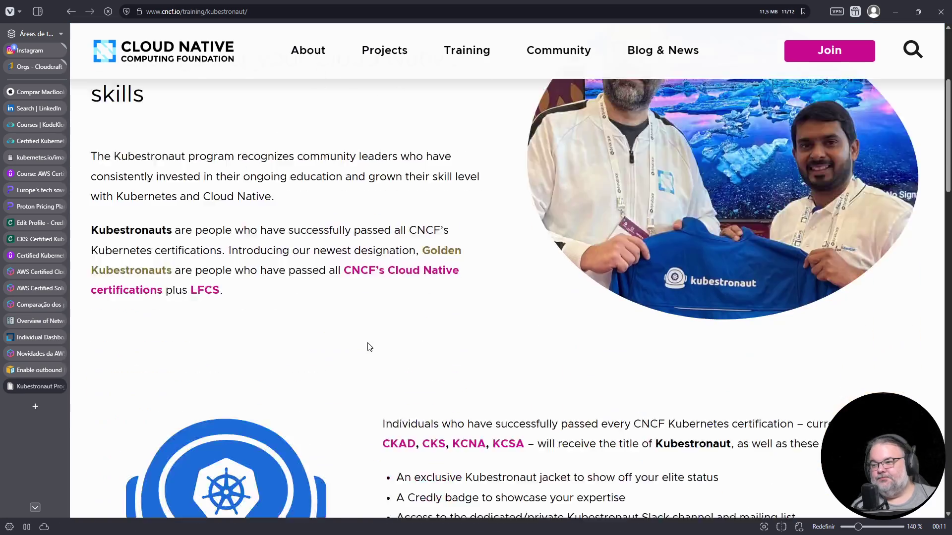
scroll(370, 343, "down", 15)
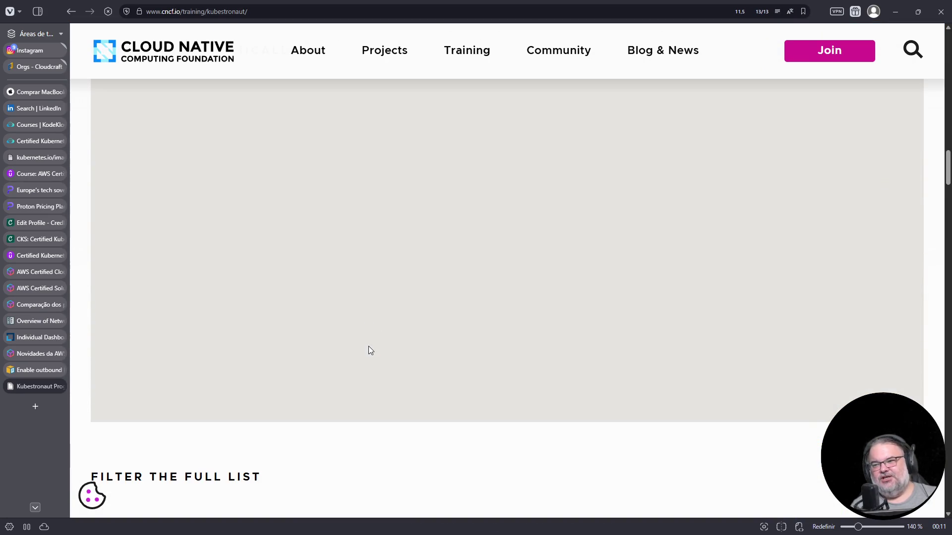
scroll(368, 349, "down", 5)
left_click(228, 284)
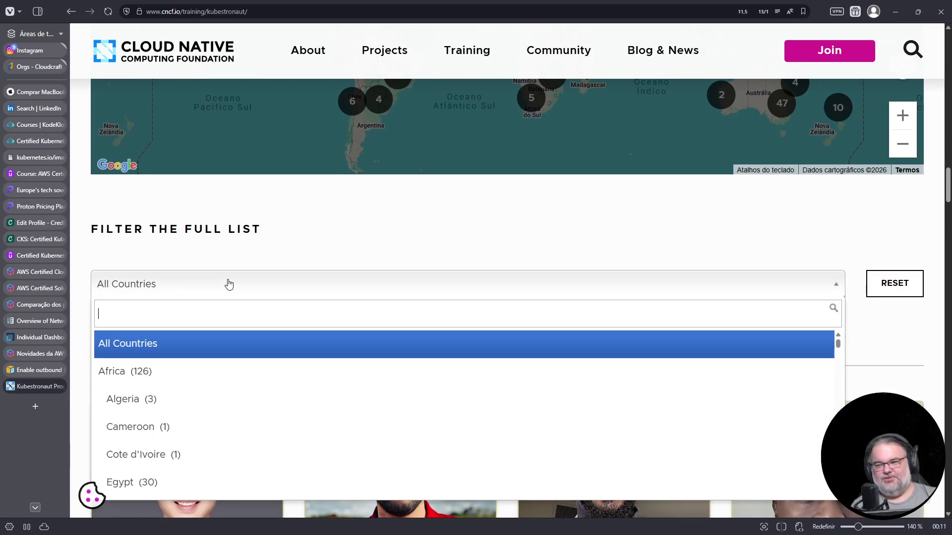
type("brazil")
left_click(212, 349)
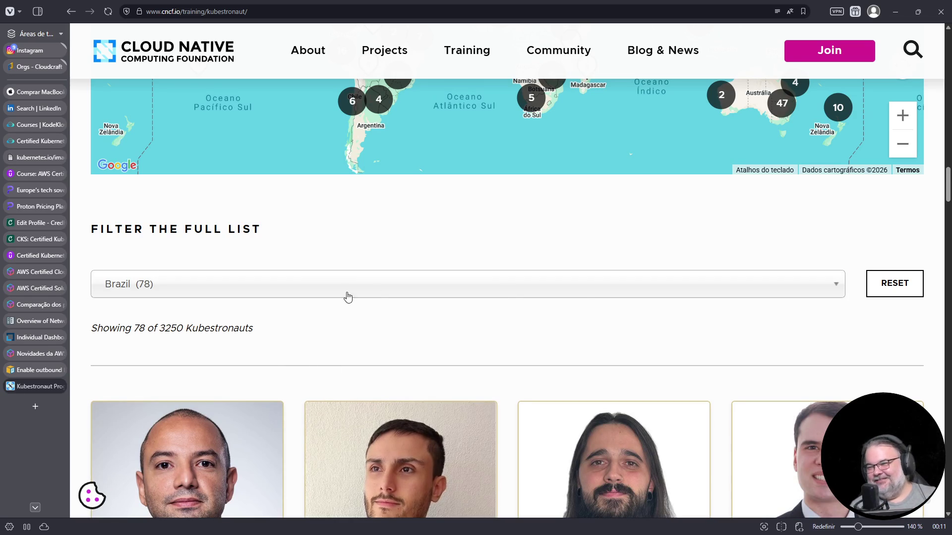
Step: Scroll through the Brazil-filtered Kubestronaut profile cards at the enlarged zoom level
scroll(463, 416, "down", 5)
scroll(219, 344, "down", 2)
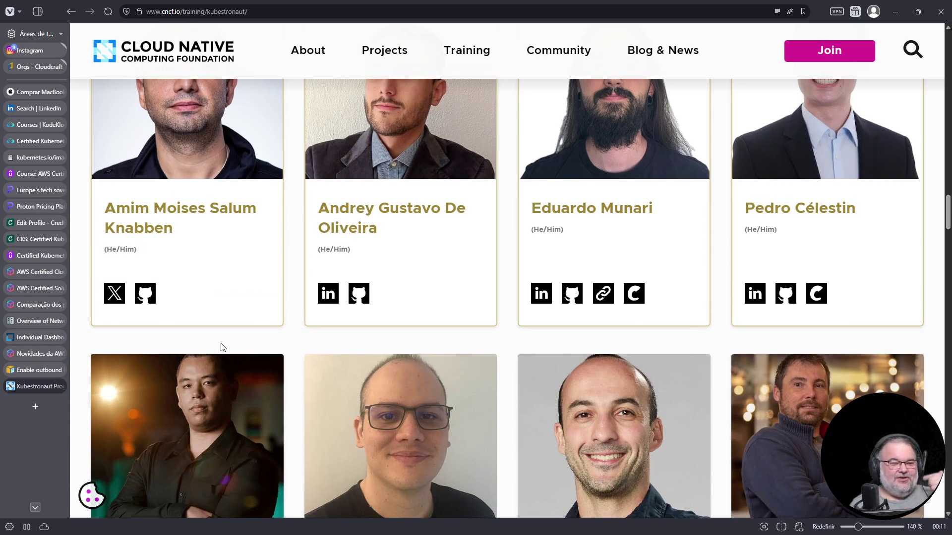
scroll(234, 341, "up", 1)
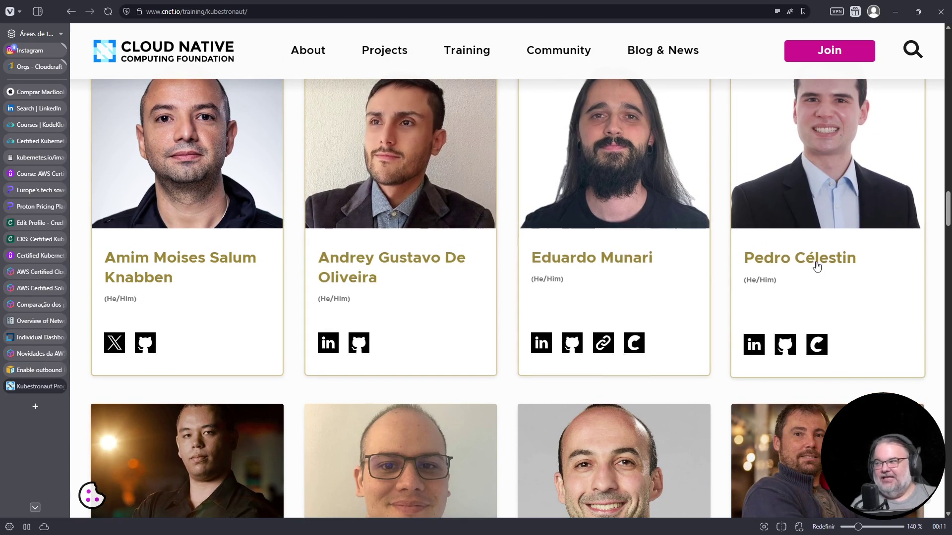
scroll(187, 457, "up", 10)
scroll(187, 457, "up", 10)
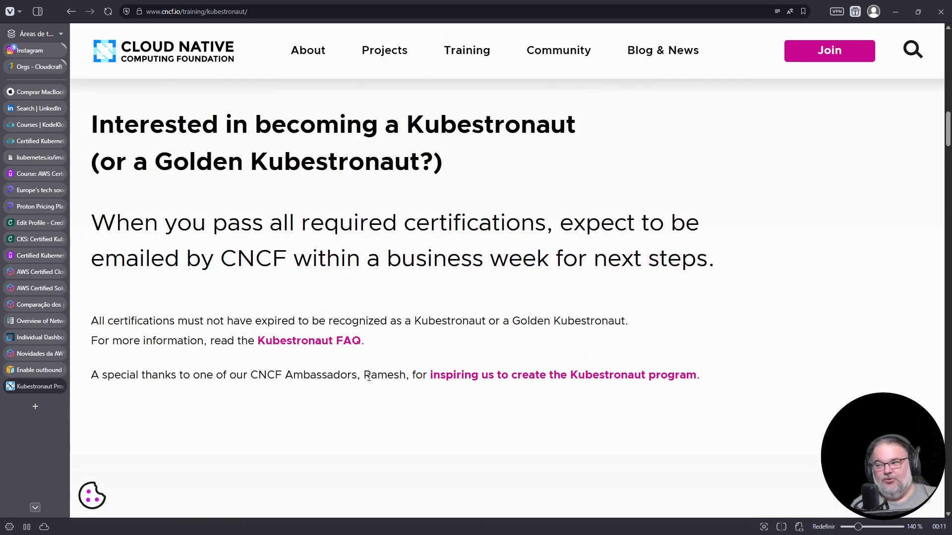
scroll(187, 457, "up", 5)
scroll(313, 341, "up", 2)
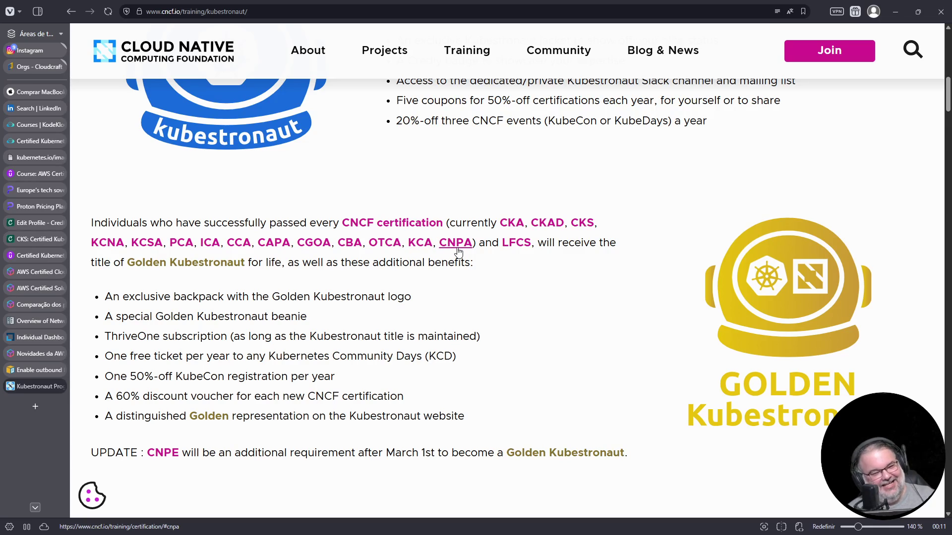
scroll(458, 253, "down", 15)
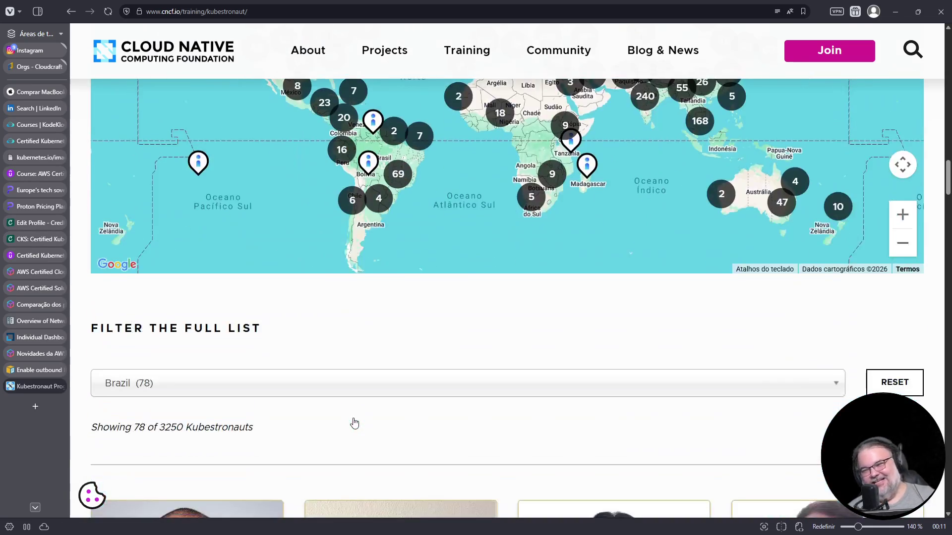
scroll(354, 422, "down", 7)
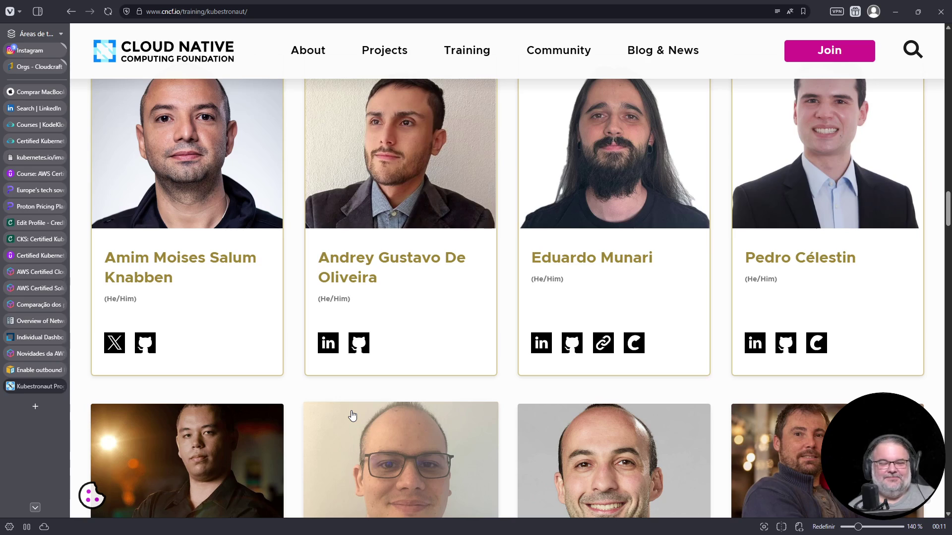
scroll(320, 445, "up", 1)
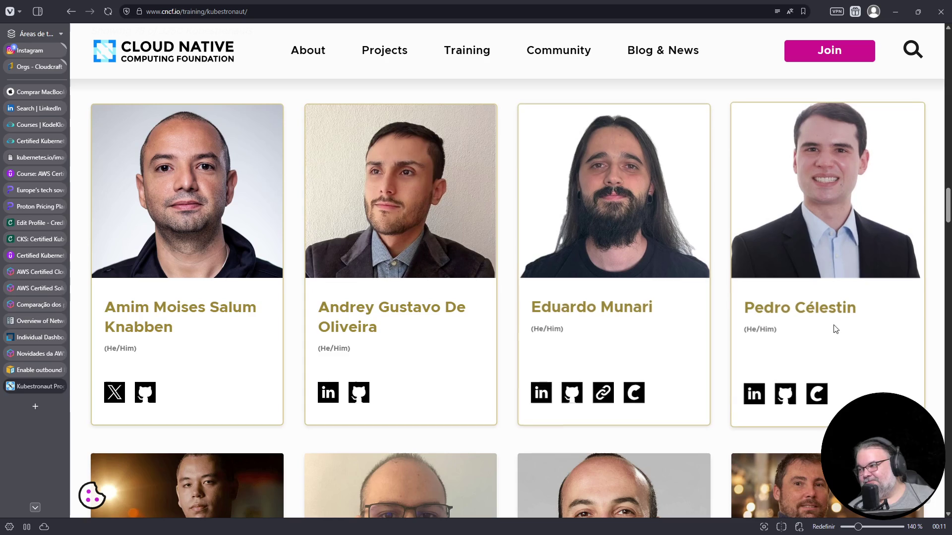
scroll(843, 355, "down", 5)
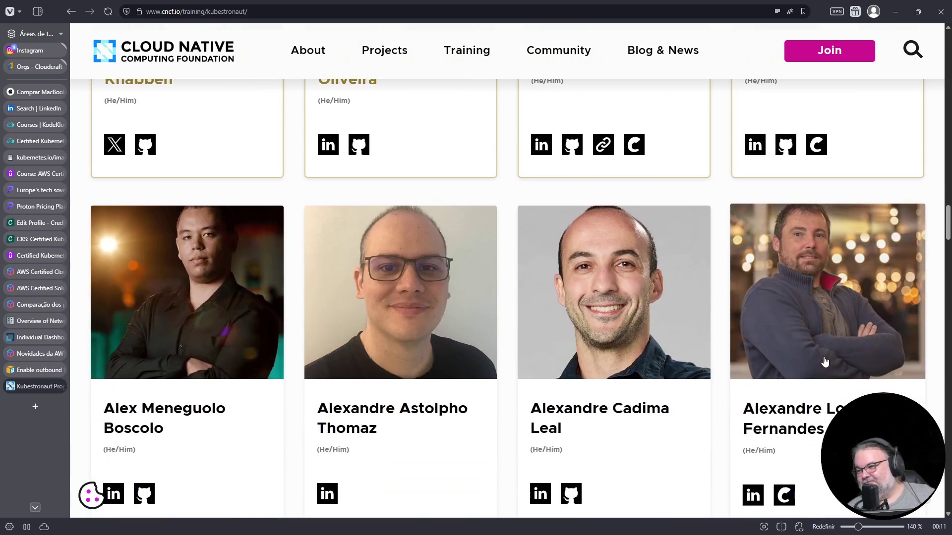
scroll(824, 361, "up", 4)
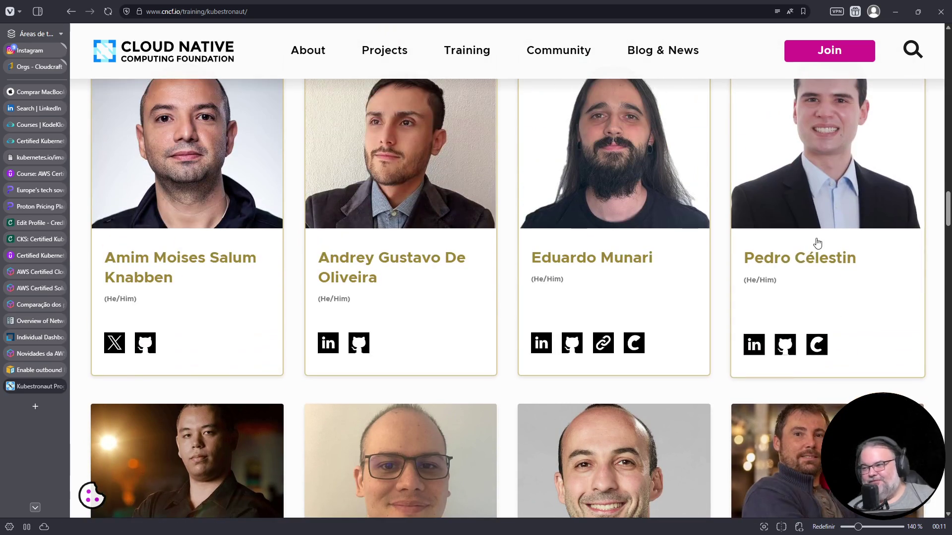
scroll(813, 228, "up", 3)
scroll(825, 218, "down", 5)
scroll(835, 210, "down", 15)
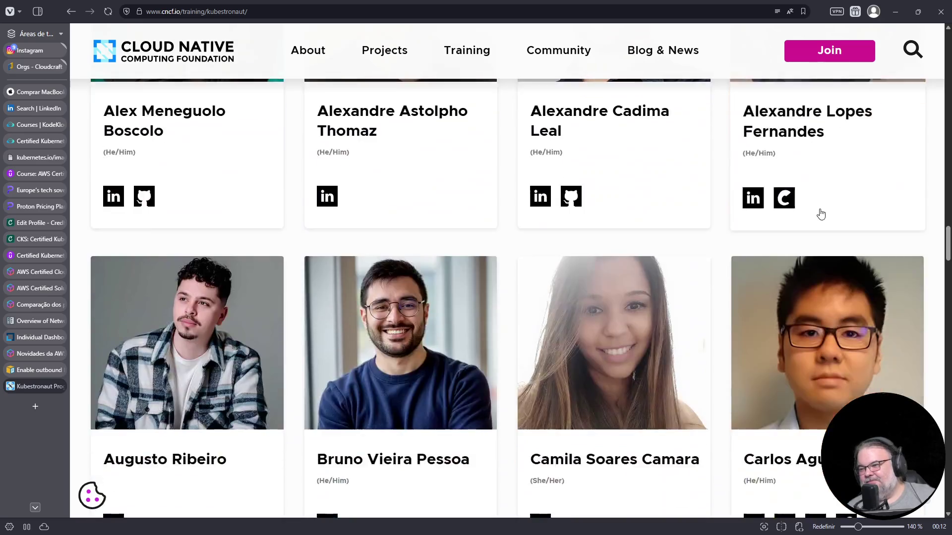
scroll(815, 219, "down", 11)
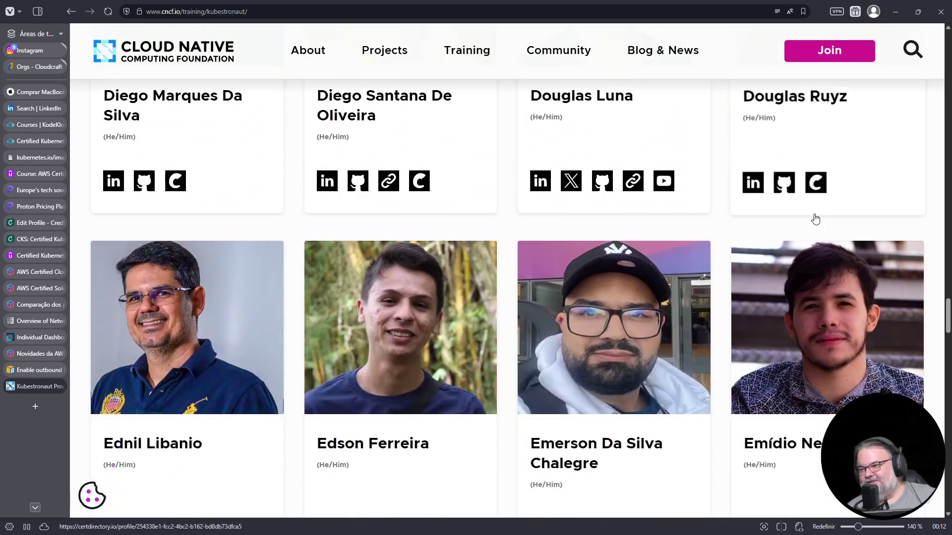
Step: Reset the page zoom to 100% and browse further down the member cards
key("ctrl+0")
scroll(813, 220, "down", 10)
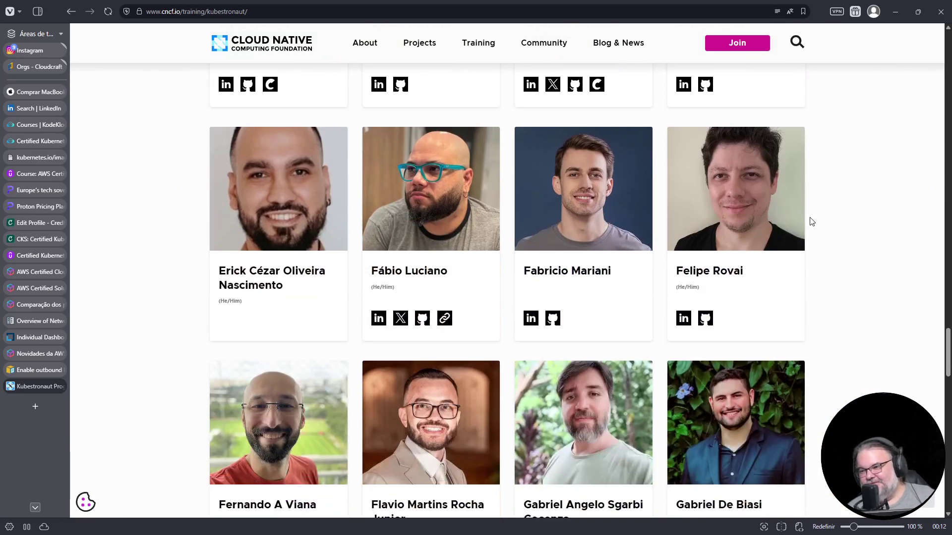
scroll(809, 223, "down", 4)
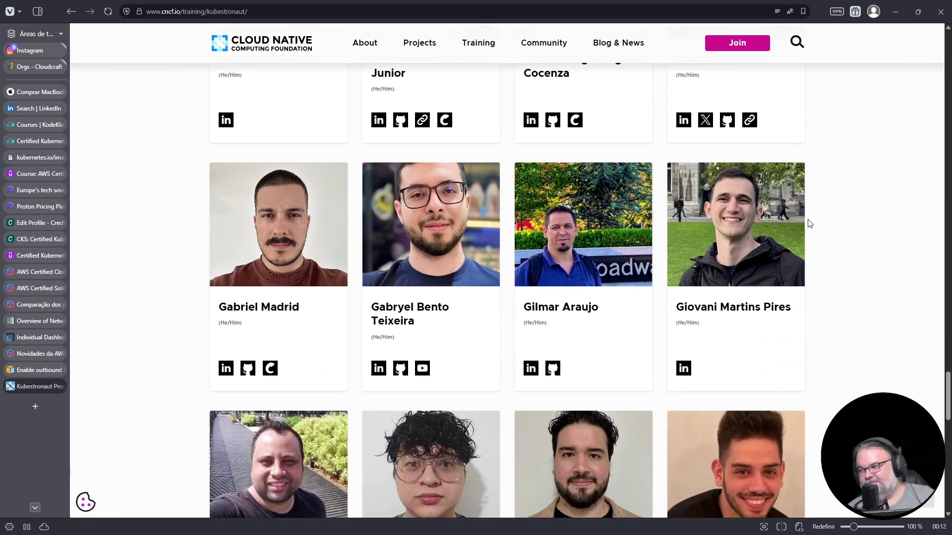
scroll(810, 223, "down", 7)
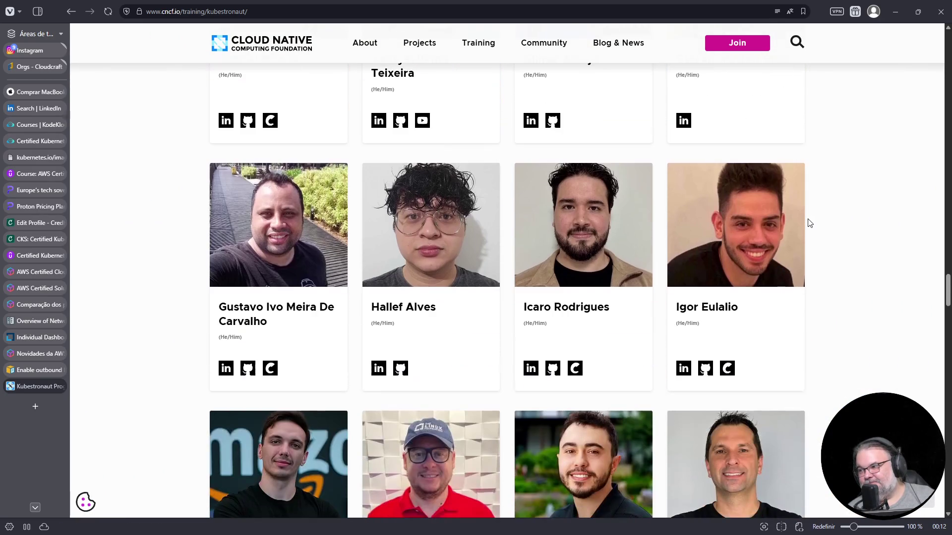
scroll(809, 223, "down", 20)
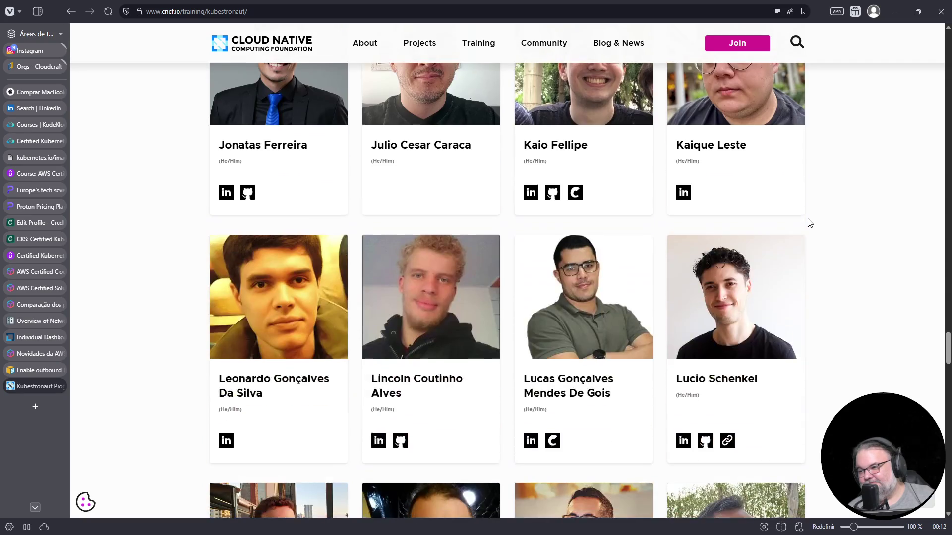
scroll(808, 219, "down", 2)
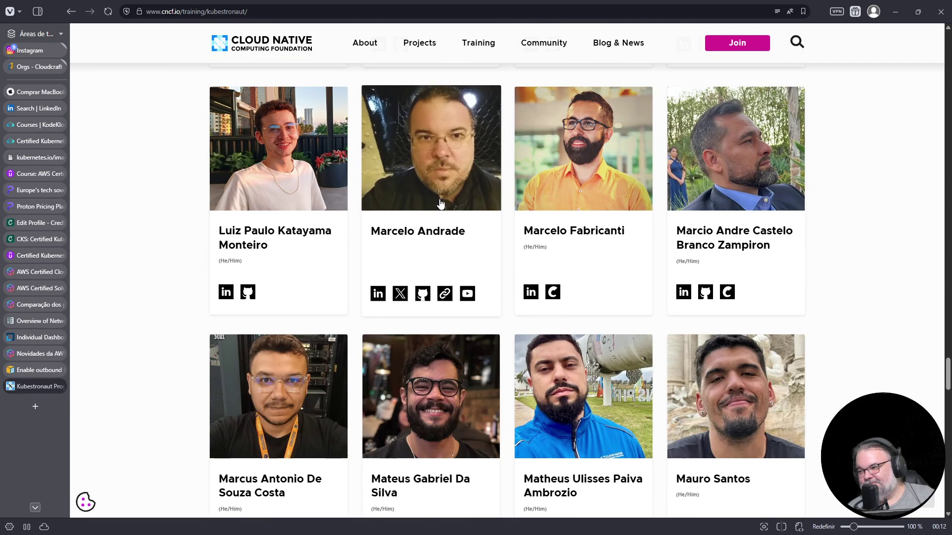
scroll(439, 203, "down", 5)
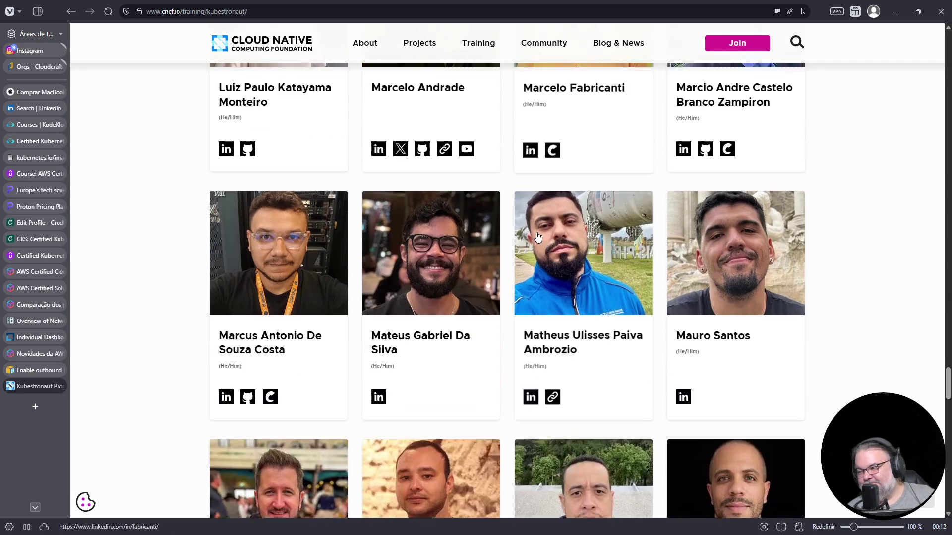
scroll(541, 227, "down", 4)
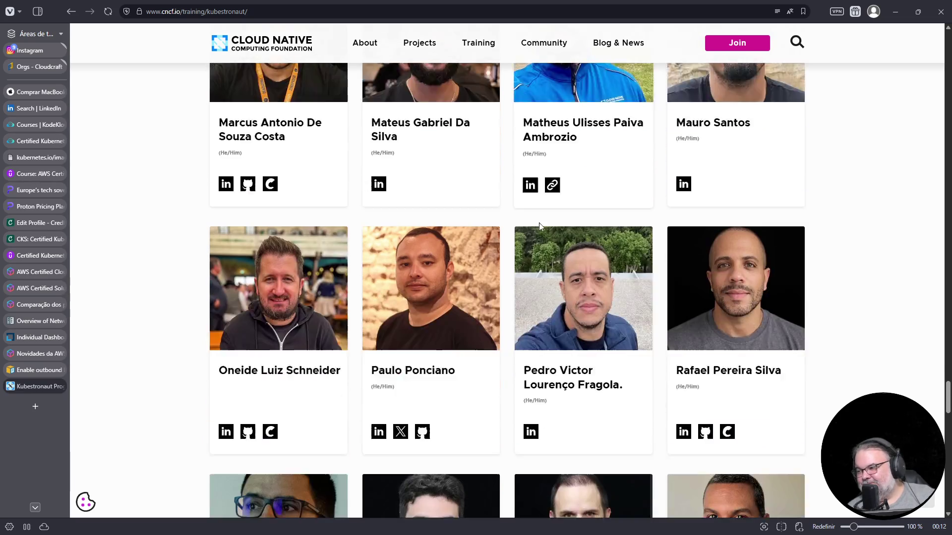
scroll(538, 227, "down", 4)
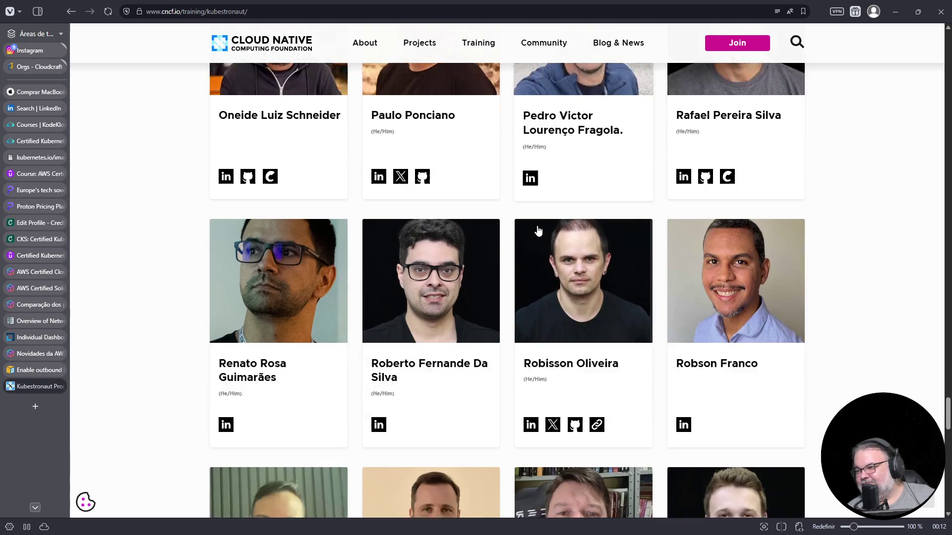
scroll(591, 210, "up", 2)
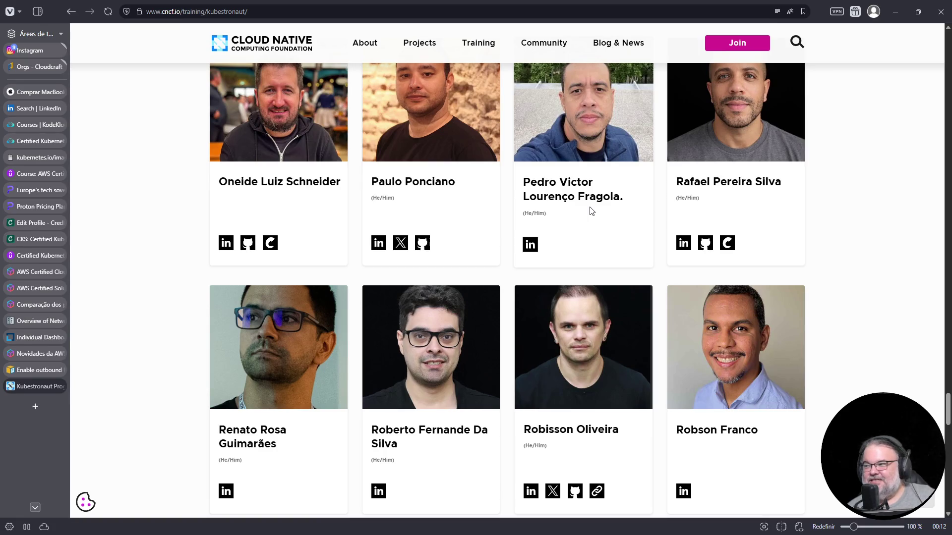
scroll(595, 213, "up", 5)
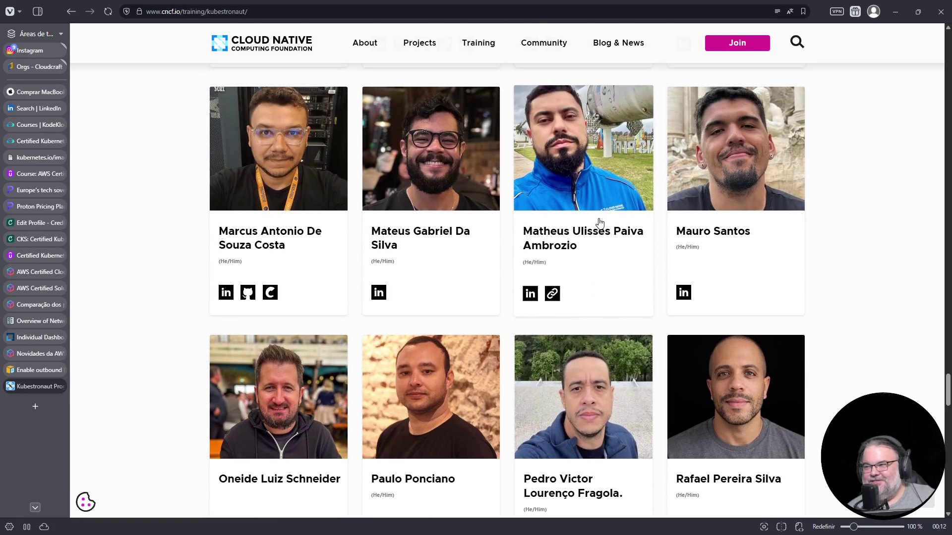
scroll(600, 287, "down", 4)
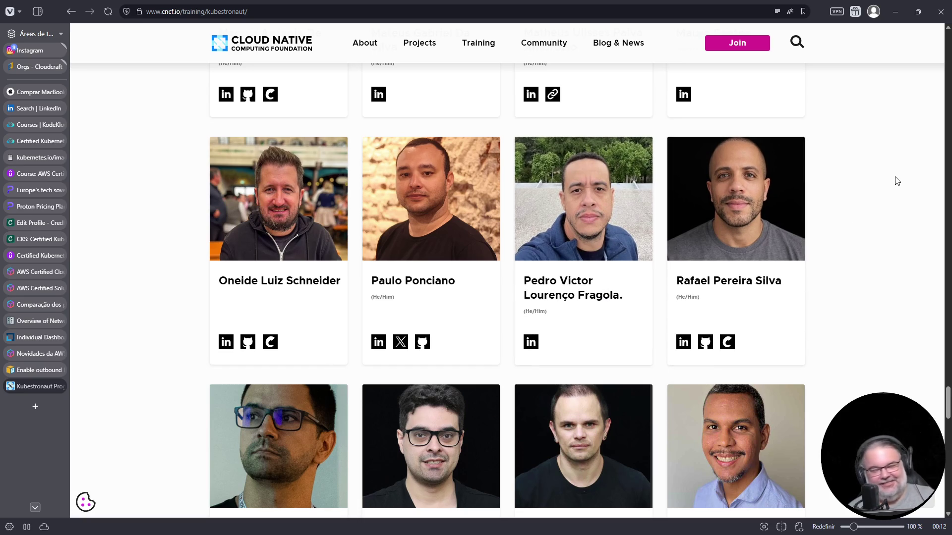
scroll(823, 247, "down", 4)
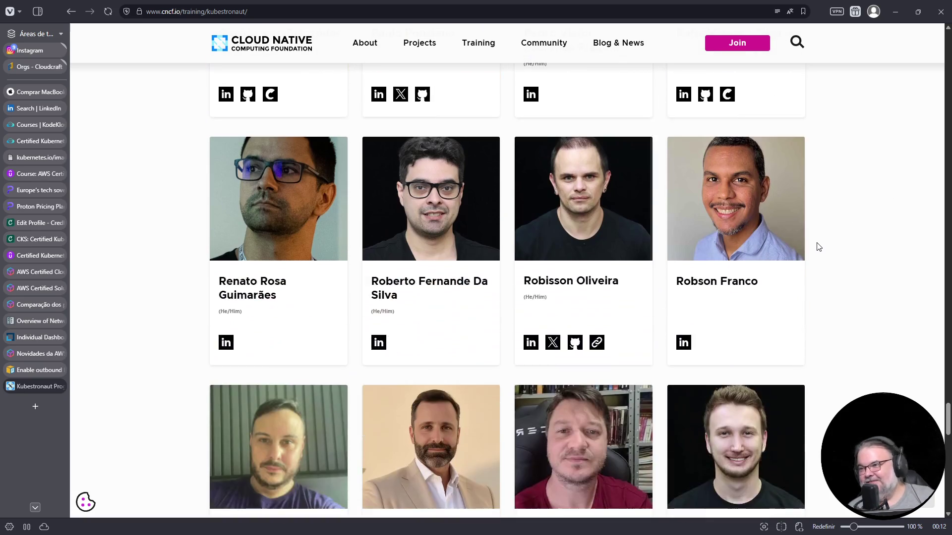
scroll(320, 241, "up", 3)
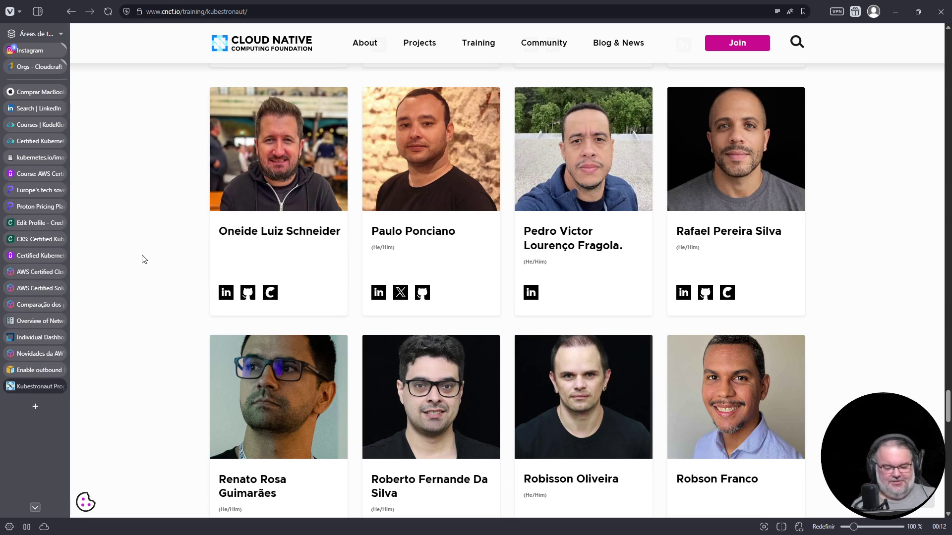
Step: Search 'google translate' in a new tab and enter 'schneider' in the translator
key("ctrl+t")
type("google")
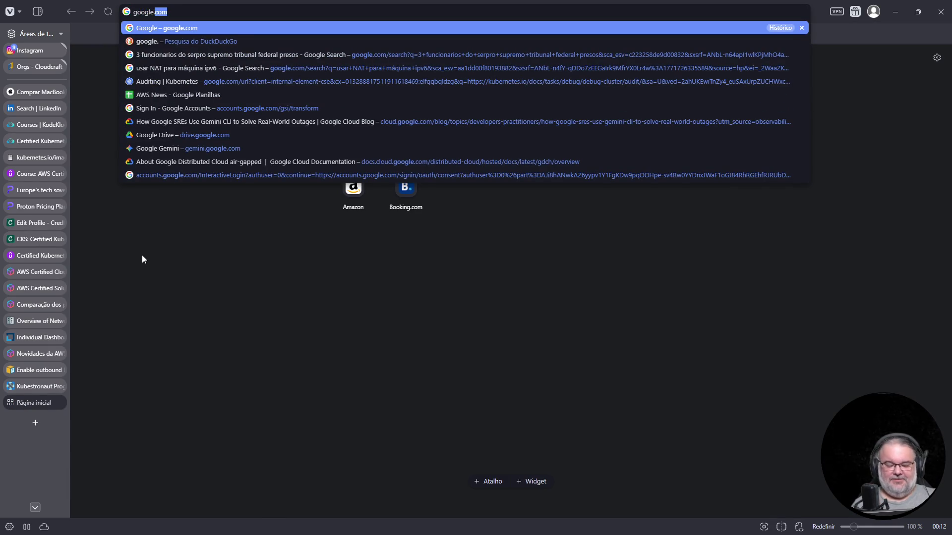
type(" translate")
key("Return")
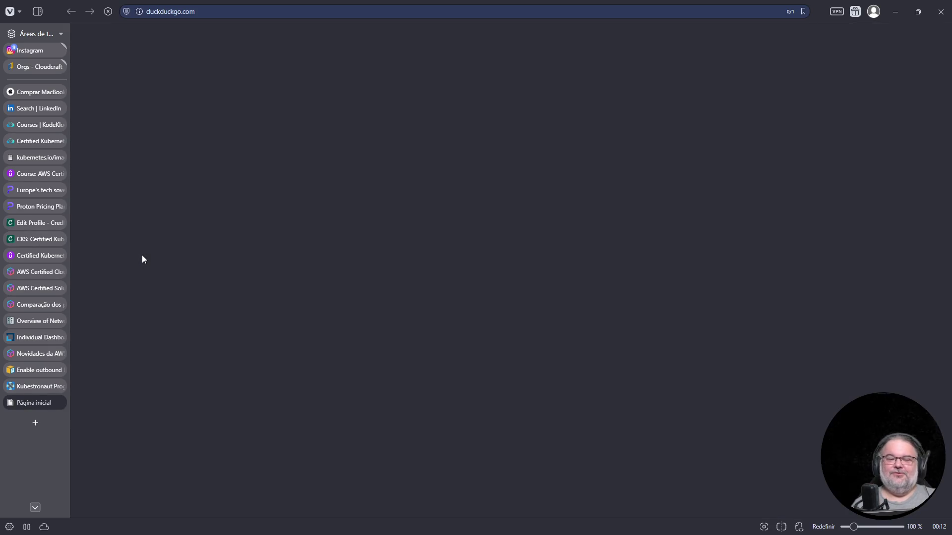
left_click(193, 365)
type("schneider")
key("Return")
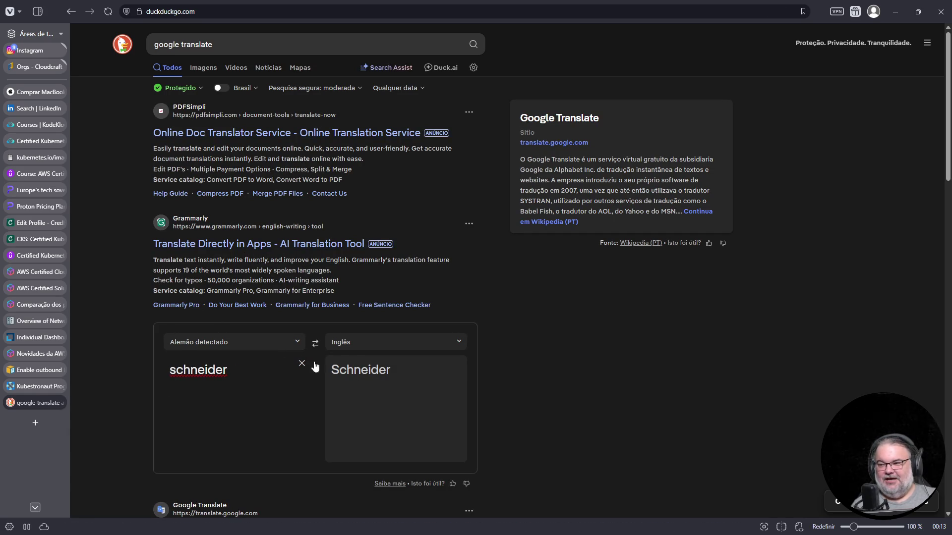
Step: Set the translation from Alemão into Português (Brasil)
left_click(354, 346)
type("portugu")
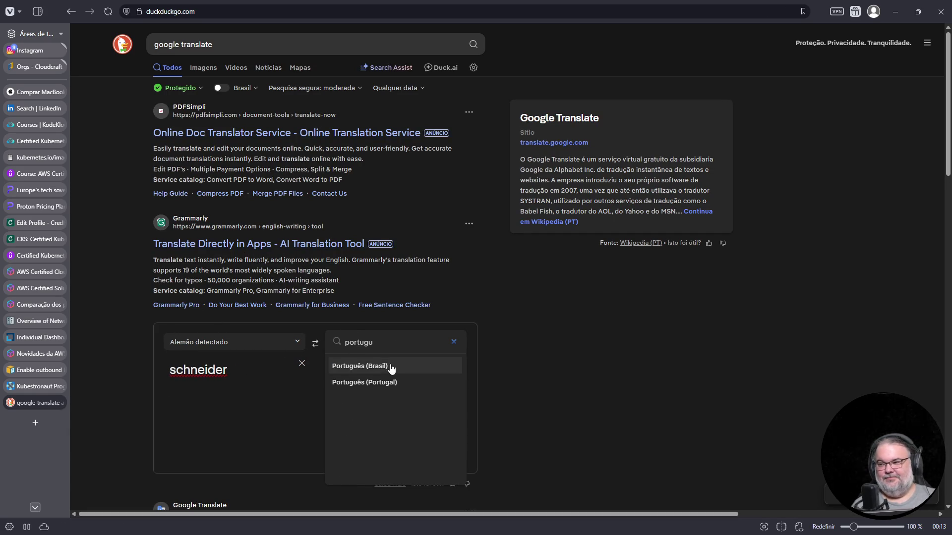
left_click(387, 366)
left_click(223, 371)
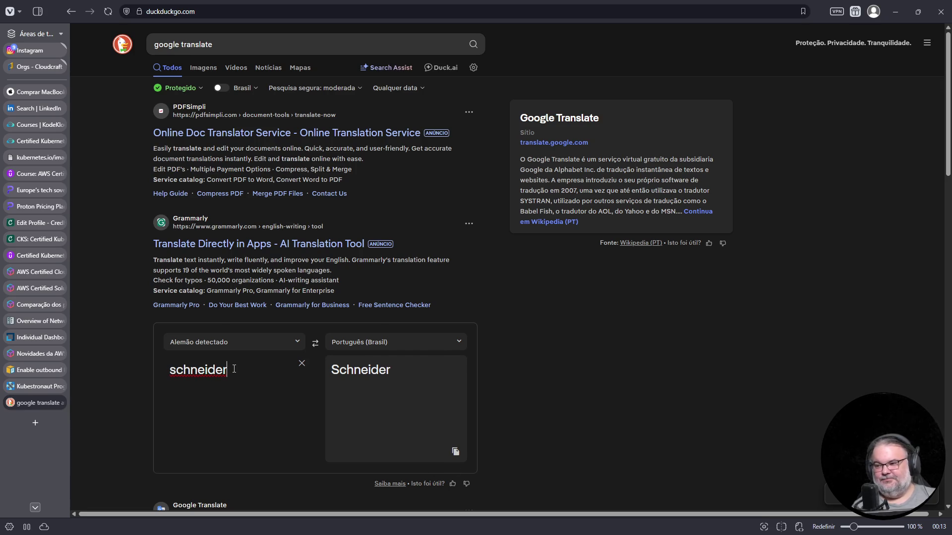
left_click(247, 341)
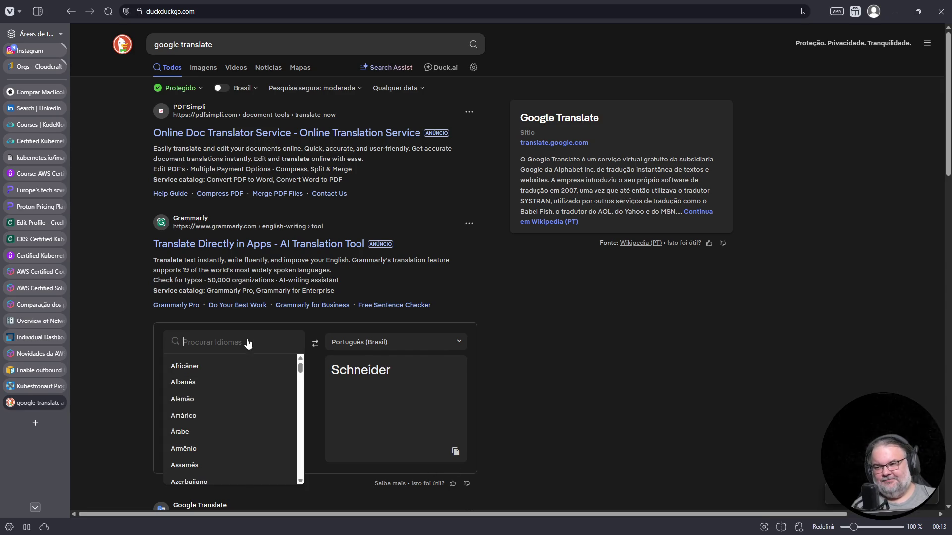
left_click(238, 375)
Step: Edit the ending of the source word to compare translations
key("BackSpace")
key("BackSpace")
type("eide")
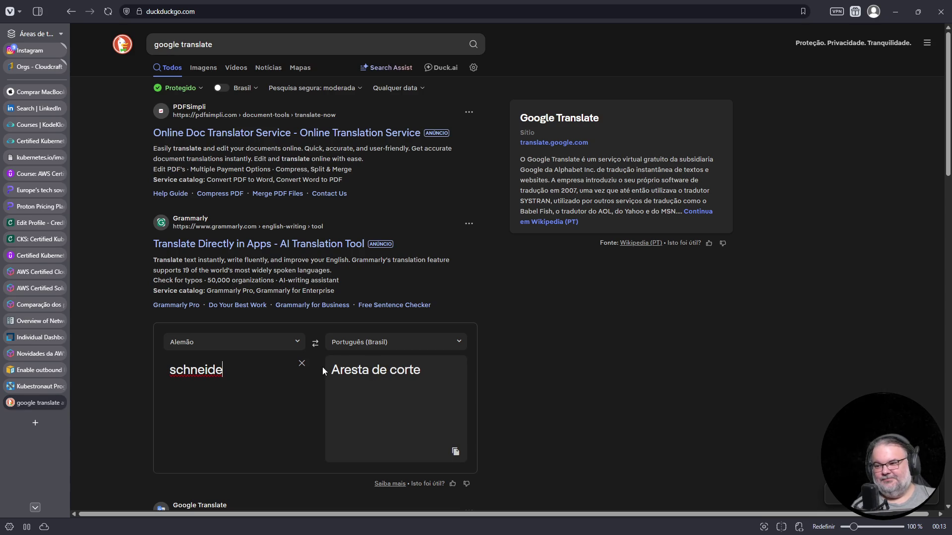
type("r")
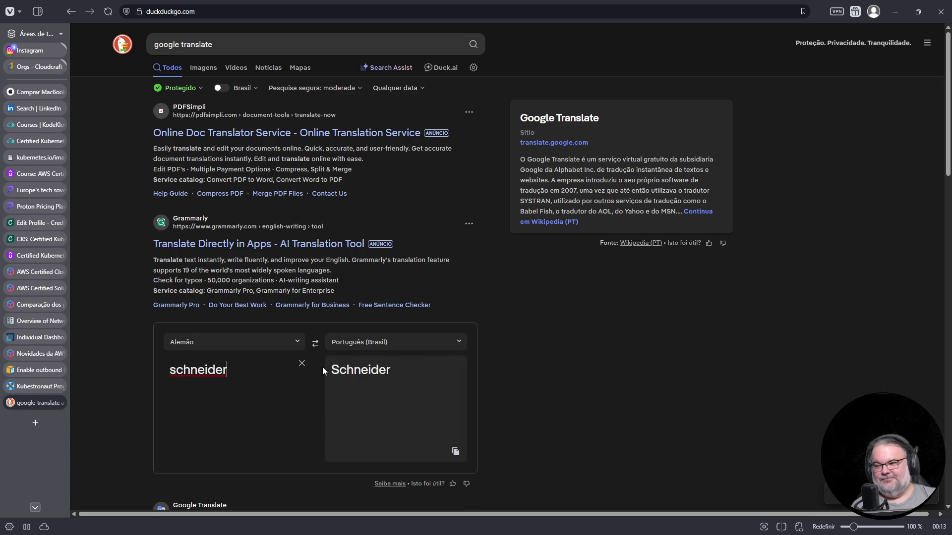
key("BackSpace")
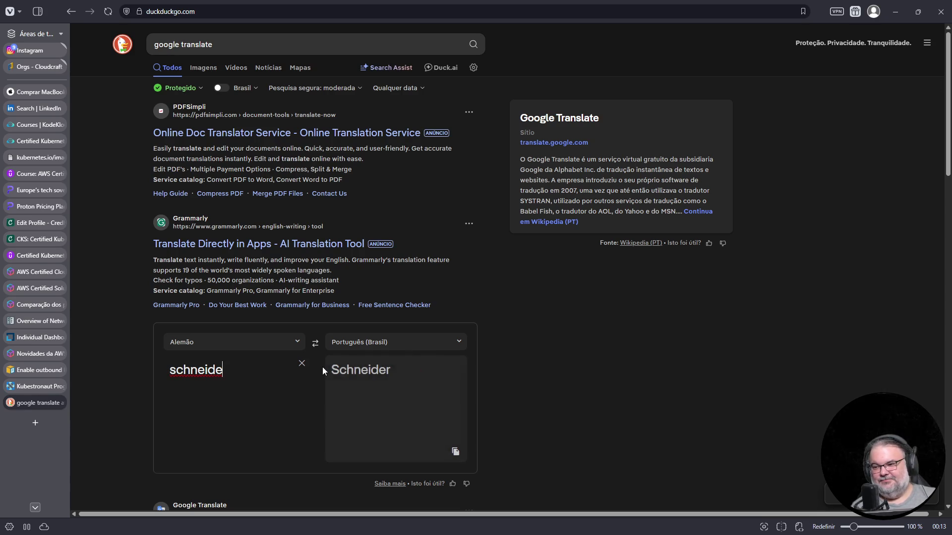
key("BackSpace")
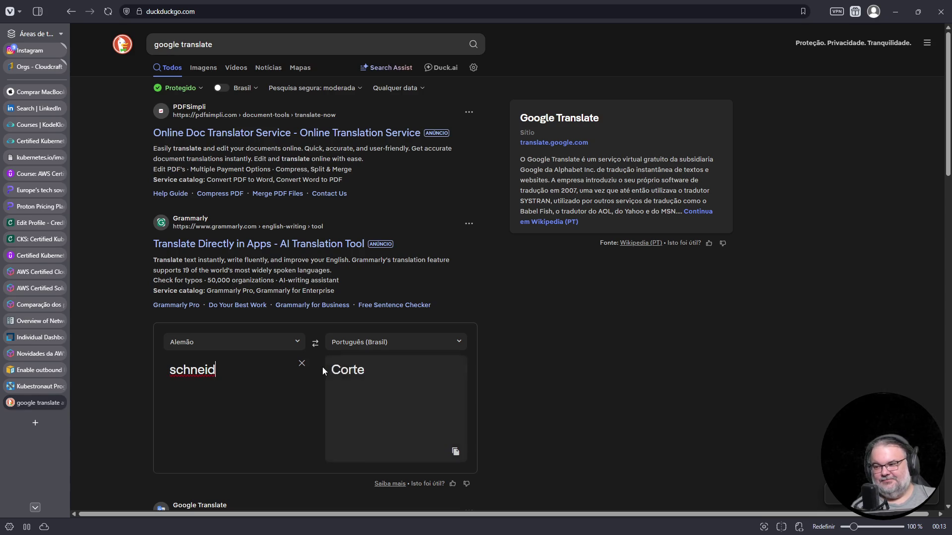
left_click(304, 45)
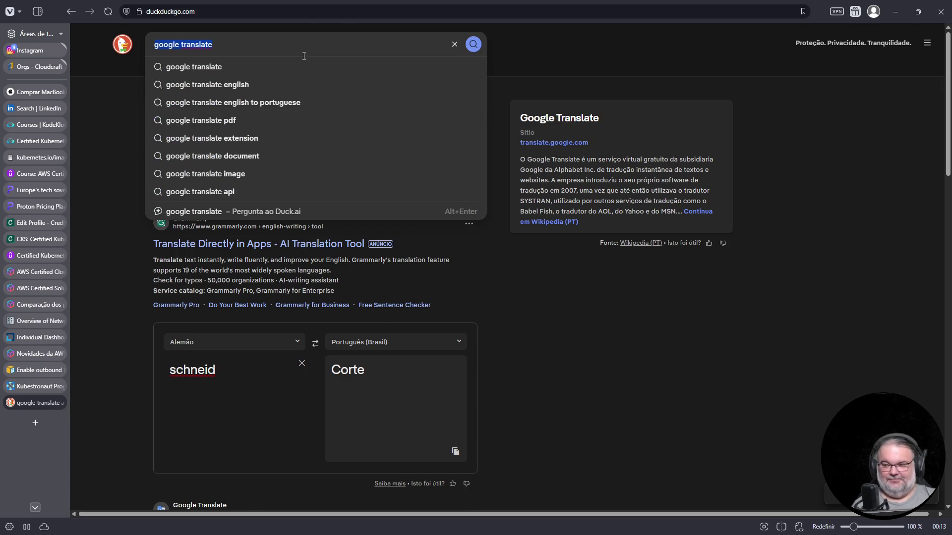
Step: Swap languages to translate 'alfaiate', swap back, and return to the Kubestronaut page
left_click(315, 343)
double_click(181, 369)
type("alfaiate")
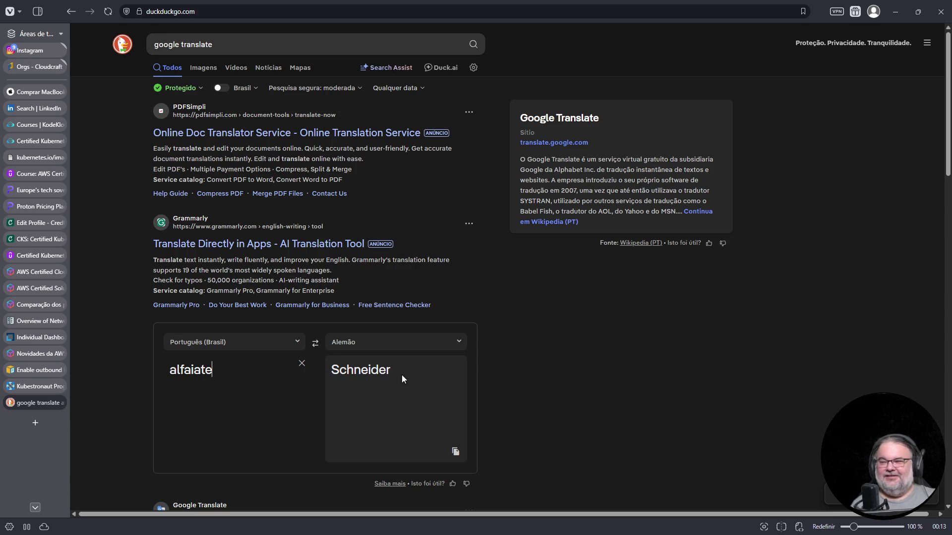
left_click(316, 343)
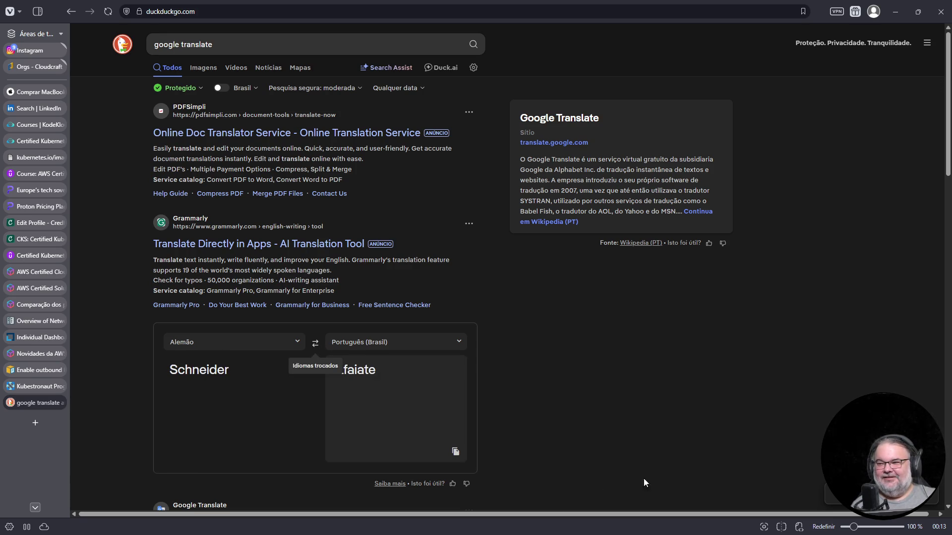
left_click(246, 404)
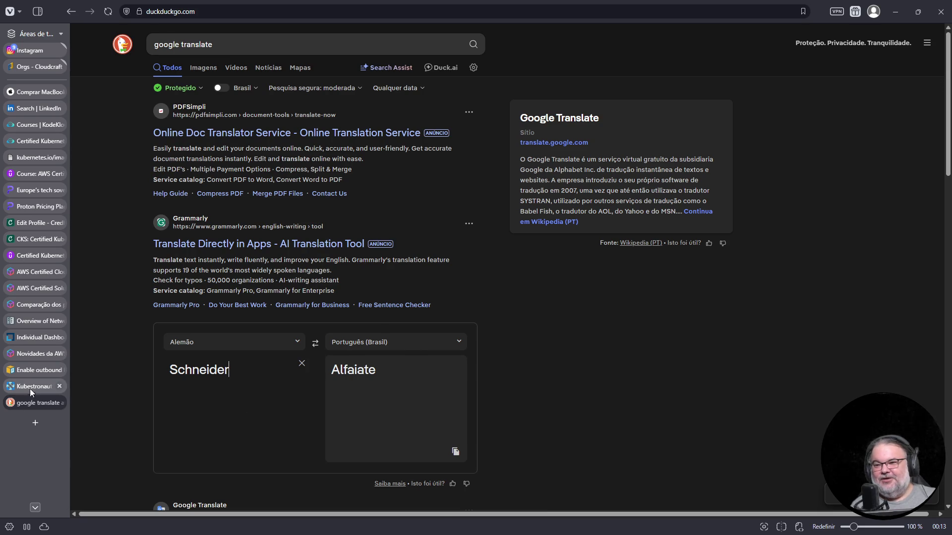
left_click(30, 388)
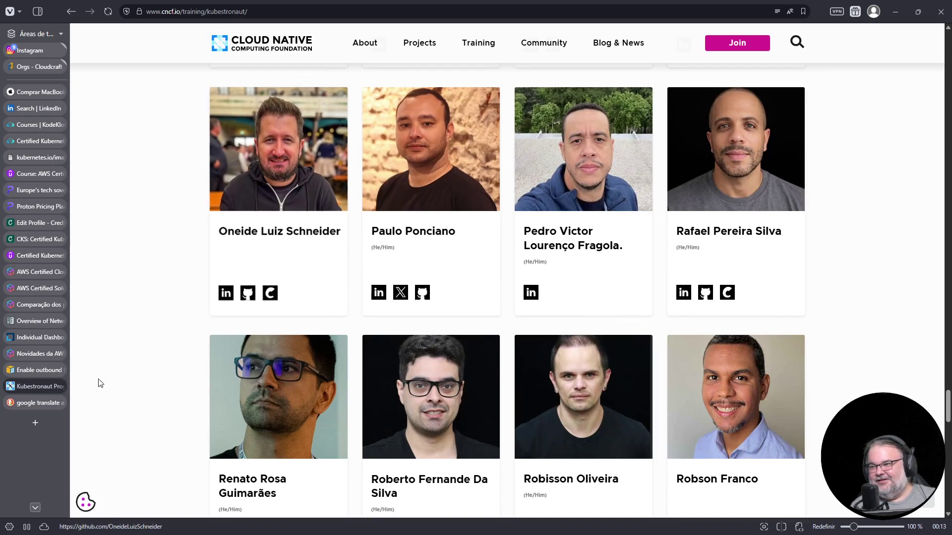
Step: Glance at the translation results, then close that tab to reveal the Kubestronaut cards
left_click(35, 403)
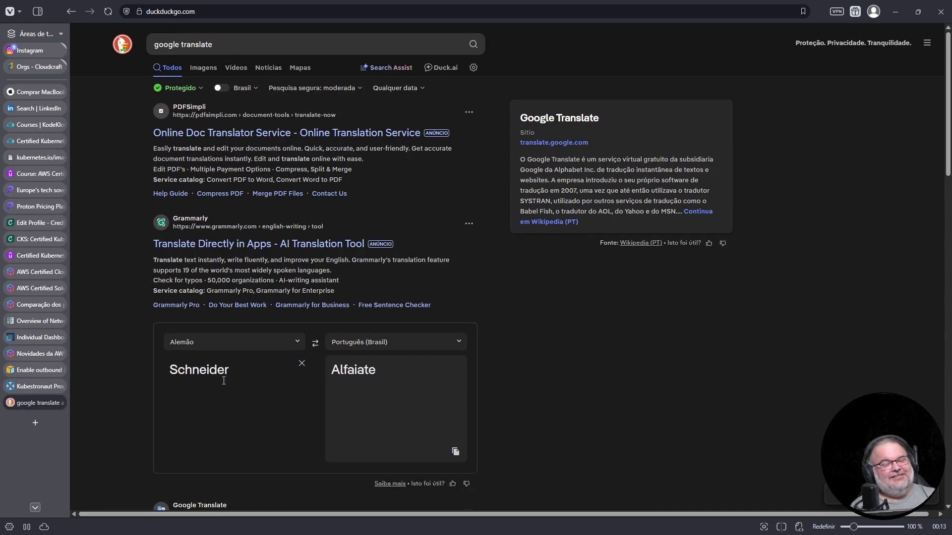
scroll(232, 376, "down", 3)
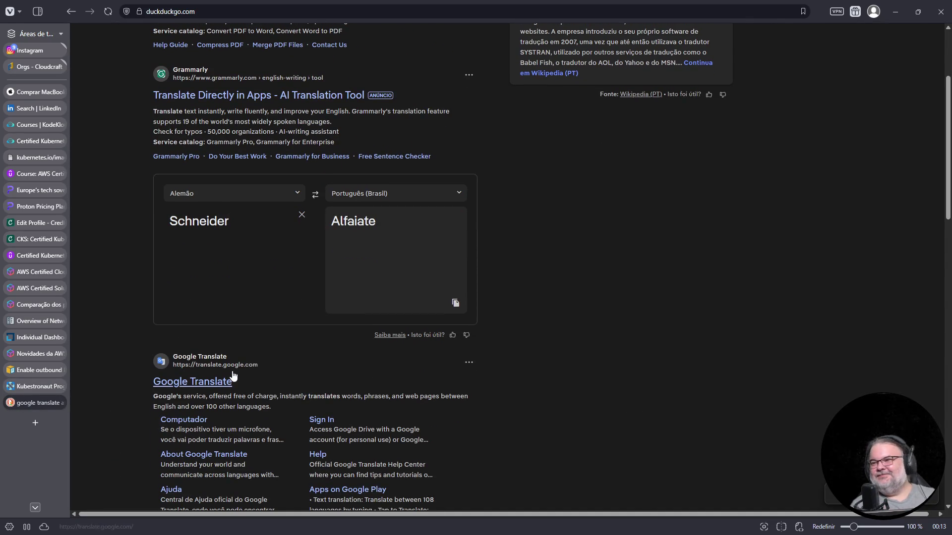
left_click(55, 403)
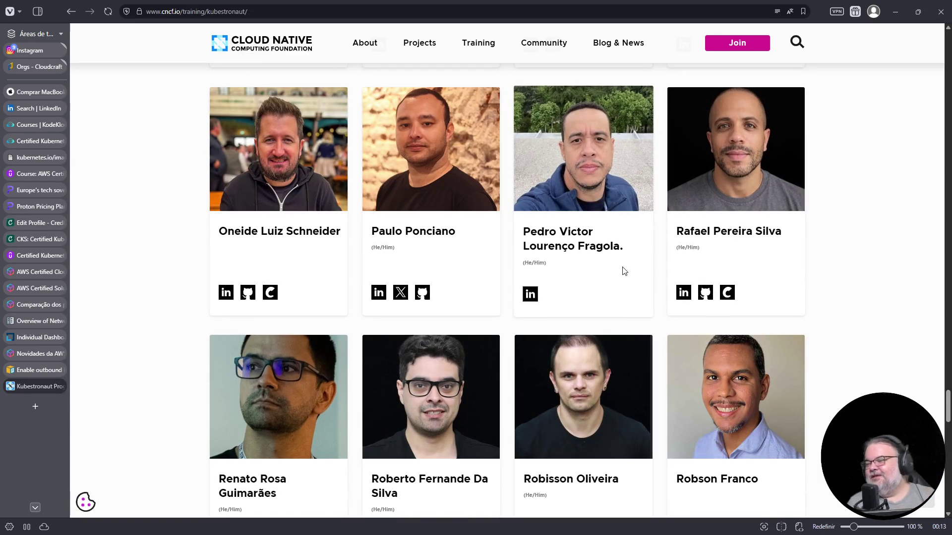
scroll(630, 269, "down", 5)
scroll(631, 273, "down", 3)
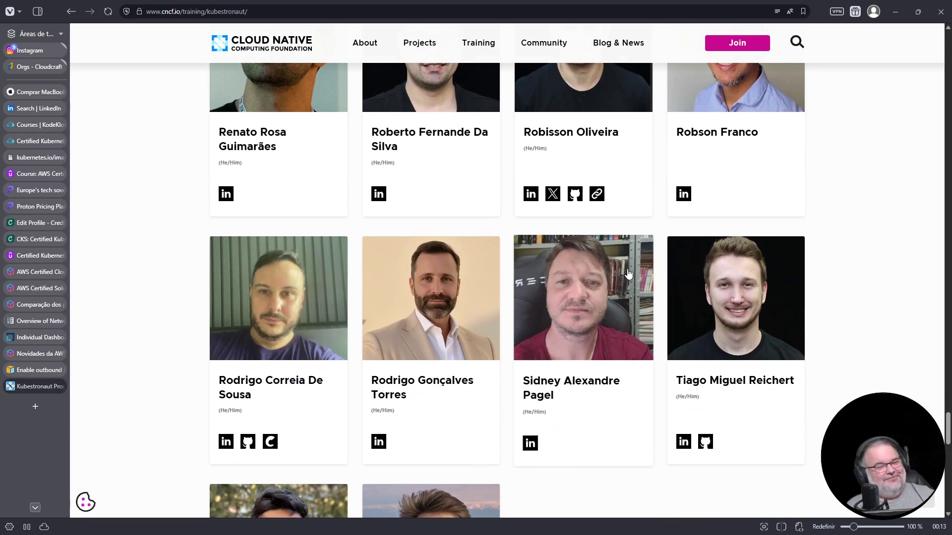
scroll(582, 367, "up", 9)
scroll(590, 359, "down", 2)
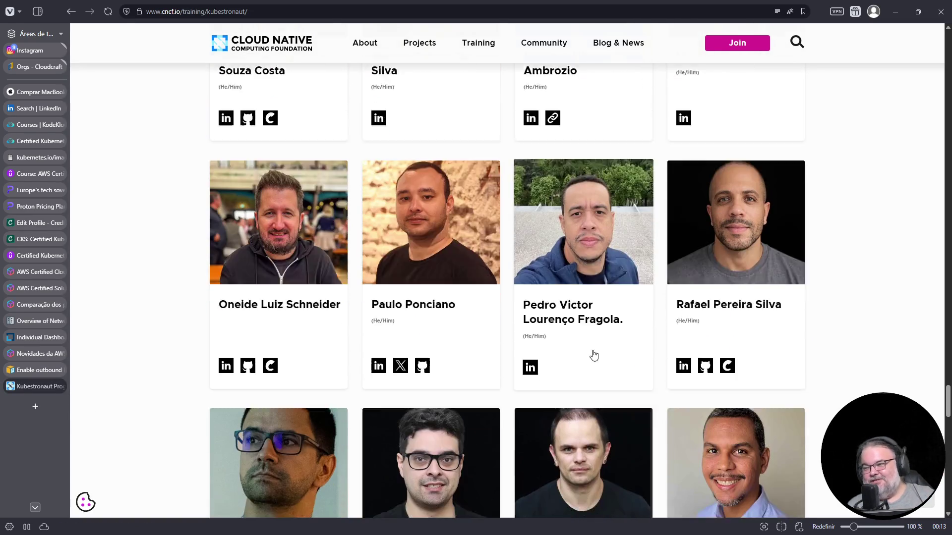
scroll(639, 350, "down", 9)
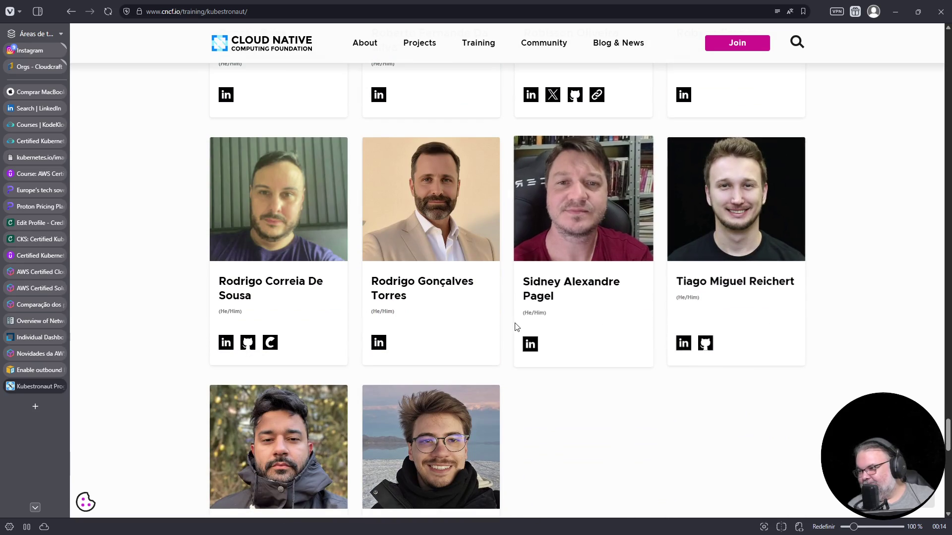
scroll(608, 325, "down", 1)
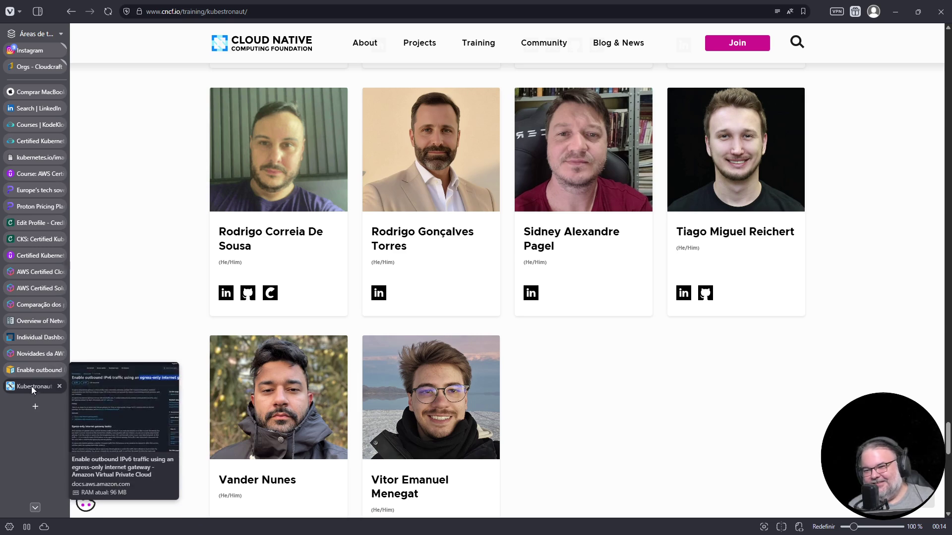
scroll(446, 392, "down", 2)
scroll(332, 385, "down", 2)
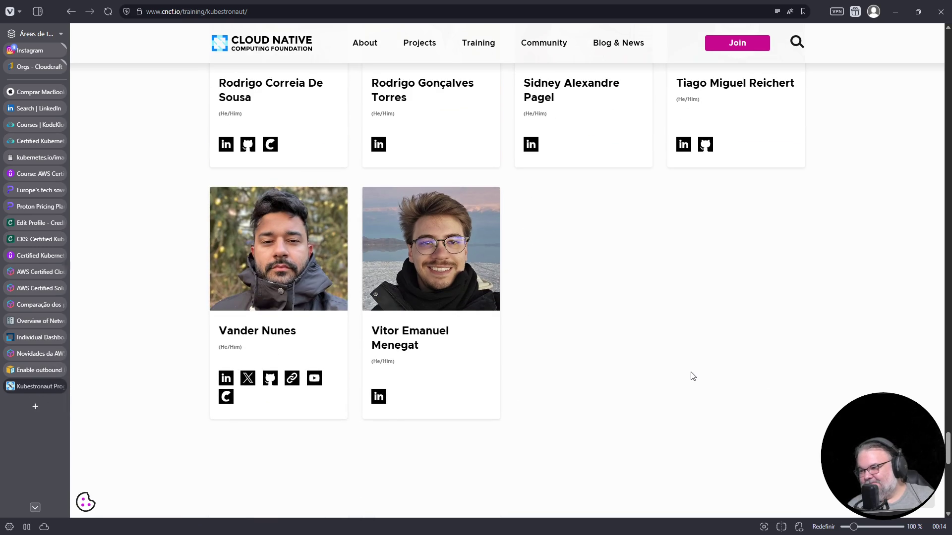
scroll(693, 376, "up", 10)
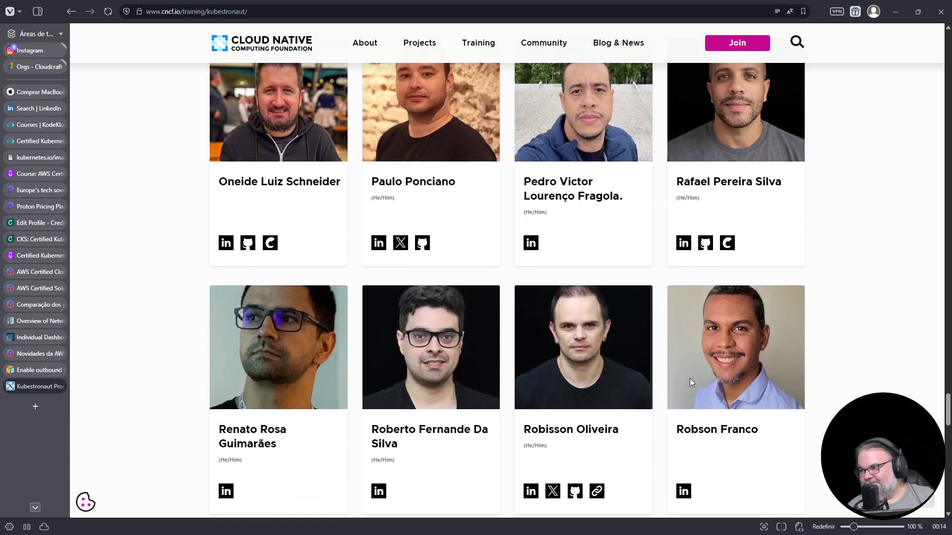
scroll(690, 381, "up", 3)
scroll(690, 382, "up", 15)
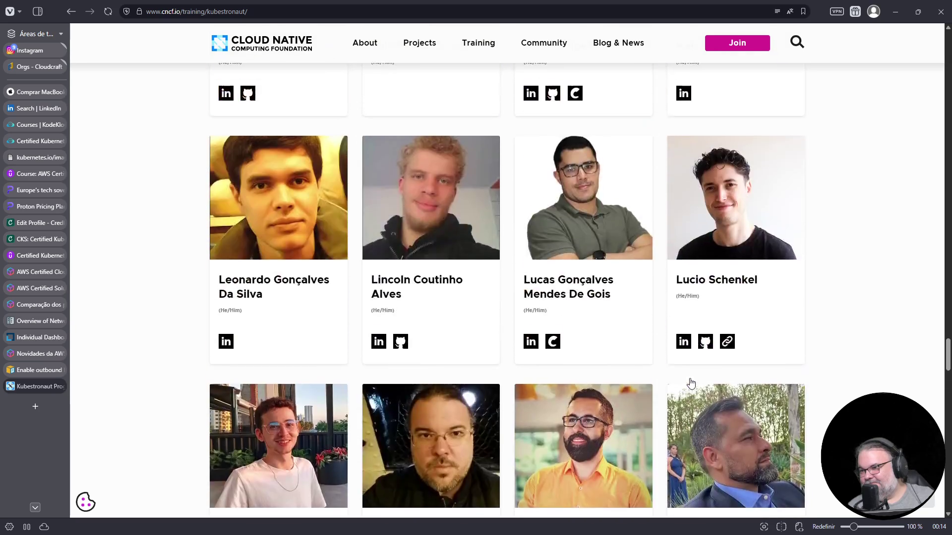
scroll(692, 382, "down", 5)
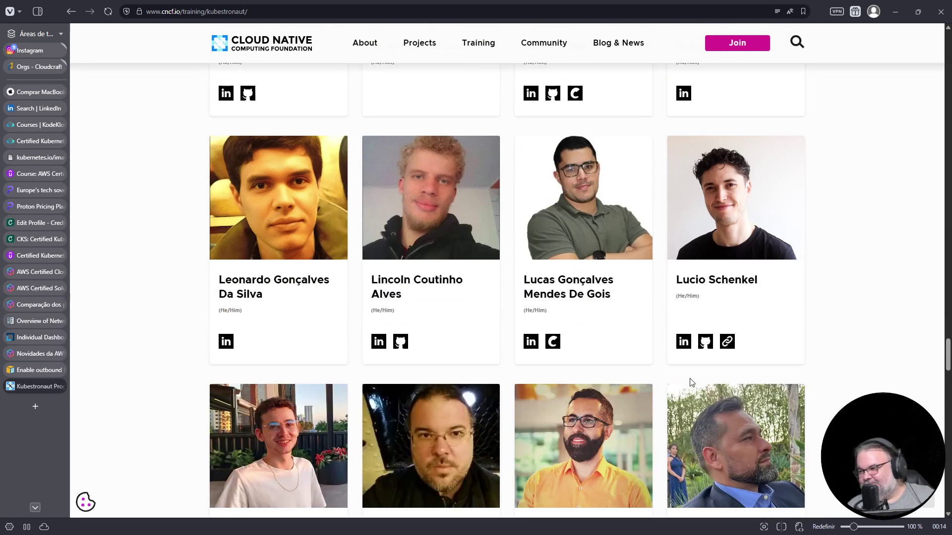
scroll(692, 381, "up", 5)
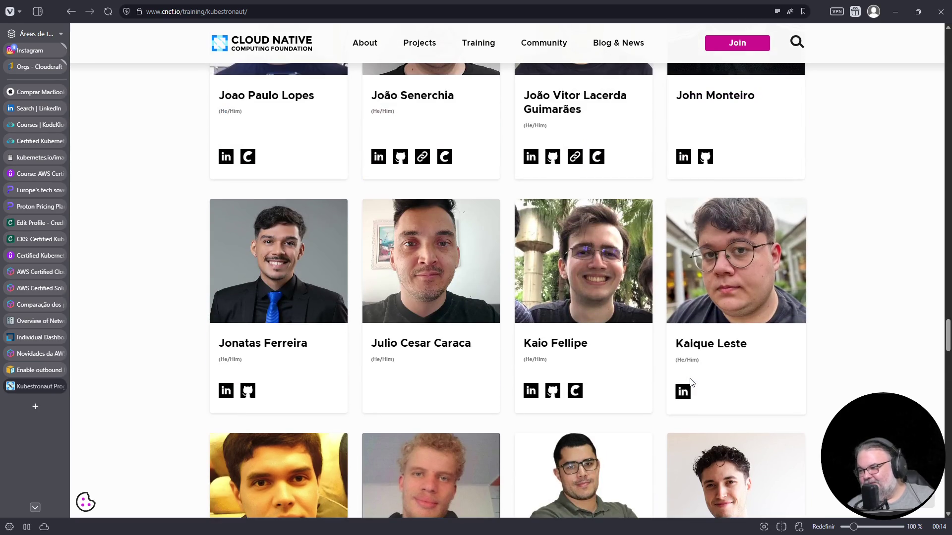
scroll(692, 382, "up", 5)
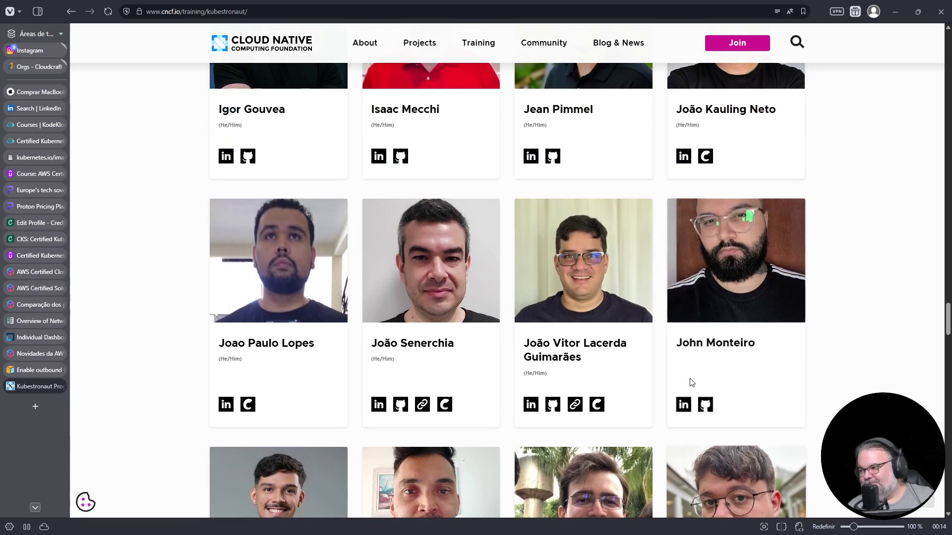
scroll(691, 382, "up", 5)
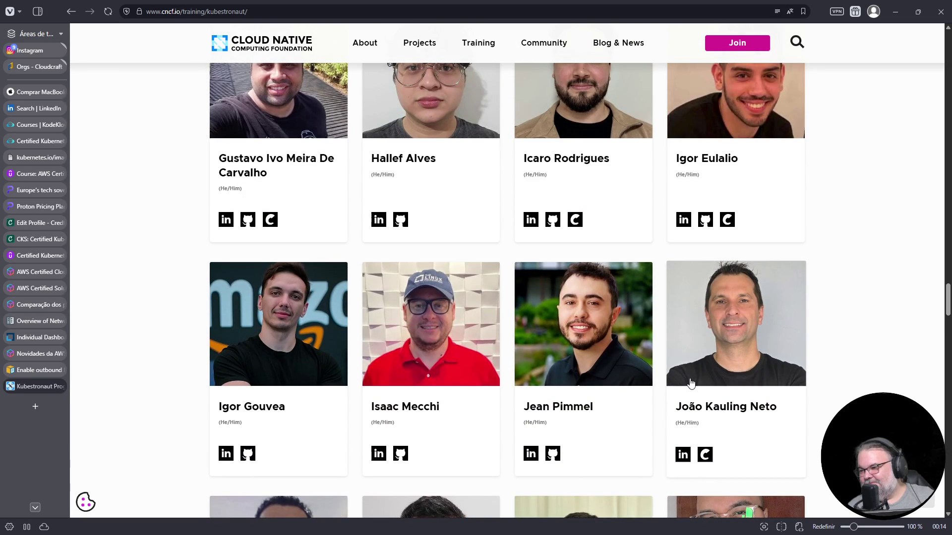
scroll(692, 382, "up", 5)
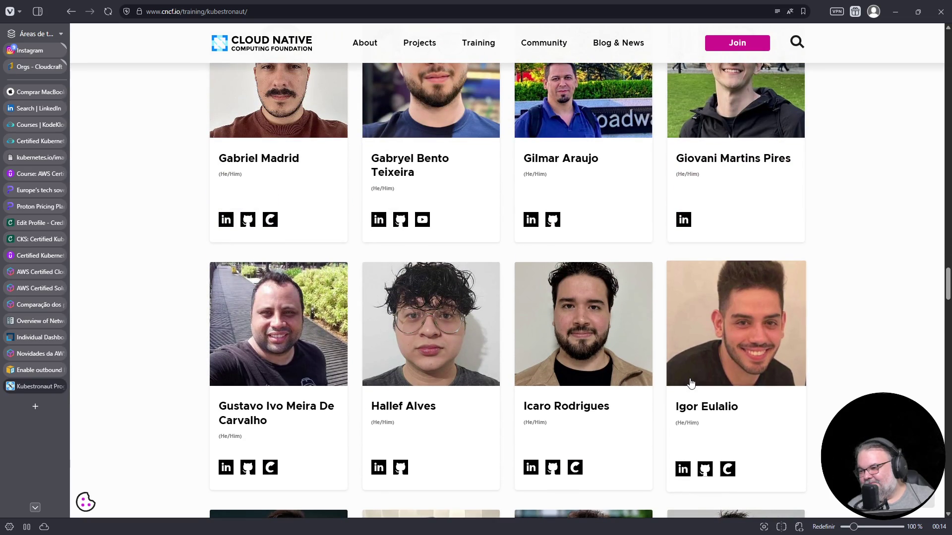
scroll(692, 382, "up", 5)
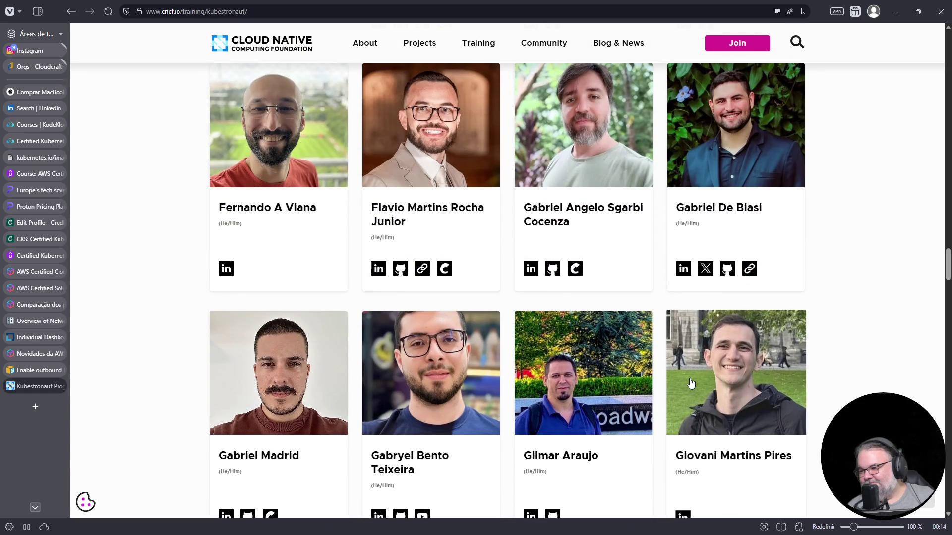
scroll(692, 383, "up", 5)
scroll(691, 382, "up", 5)
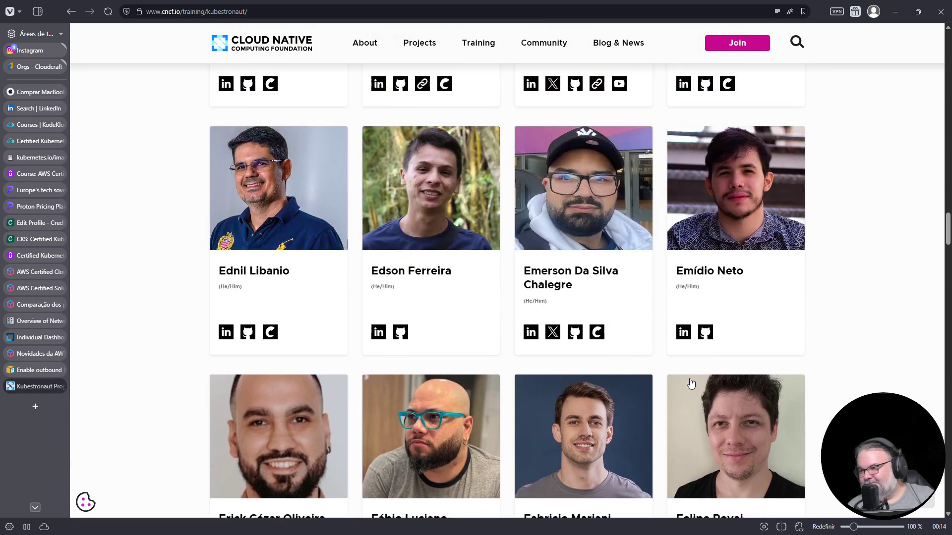
scroll(691, 383, "up", 5)
scroll(689, 382, "up", 5)
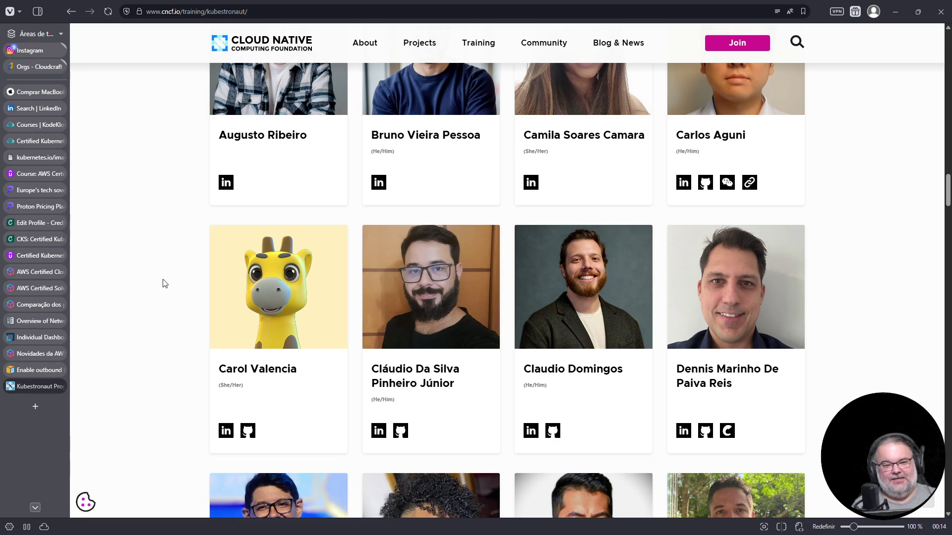
Step: Close the CNCF Kubestronaut tab and start a new blank tab
key("ctrl+w")
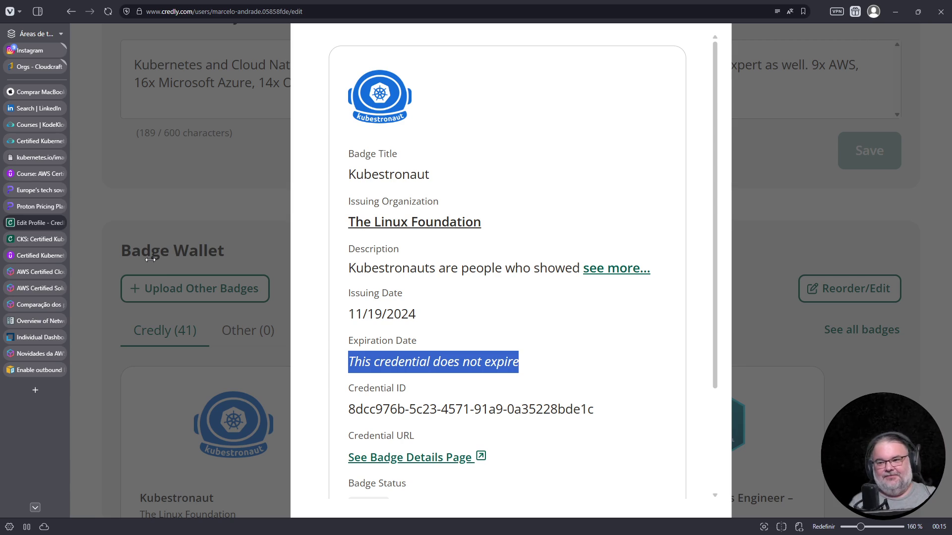
left_click(37, 391)
Step: Load the cncf.io Kubestronaut page from the address suggestions and filter its list to Brazil
type("kubestor")
key("Down")
key("Down")
key("Return")
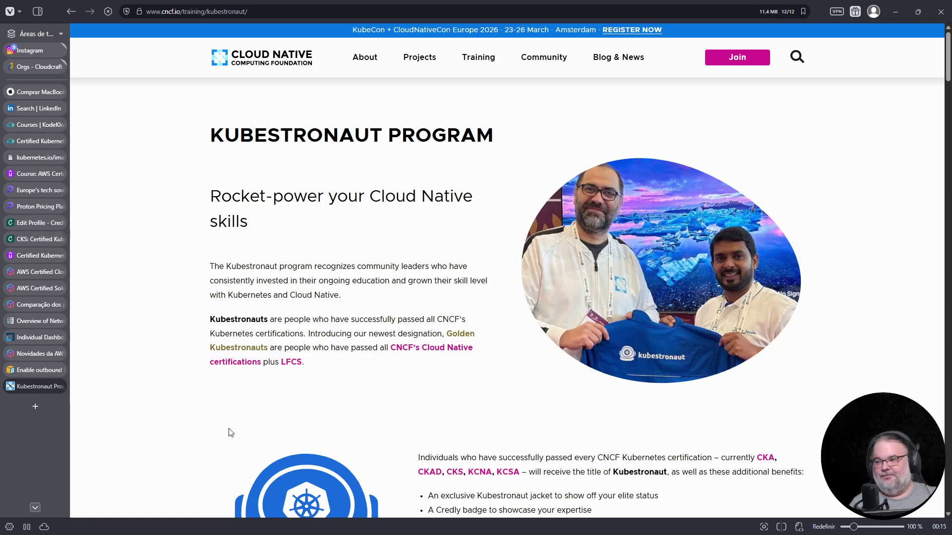
scroll(393, 366, "down", 10)
scroll(392, 366, "down", 10)
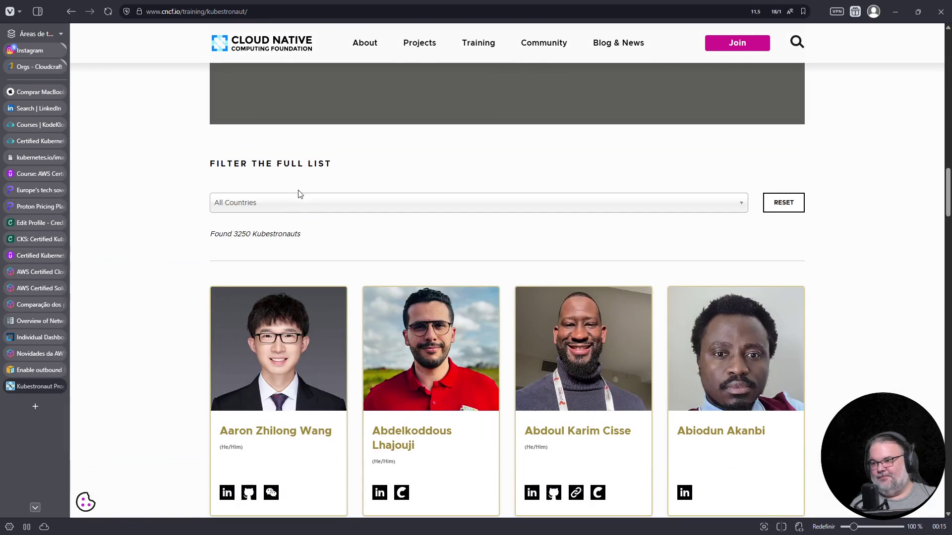
left_click(296, 204)
type("il")
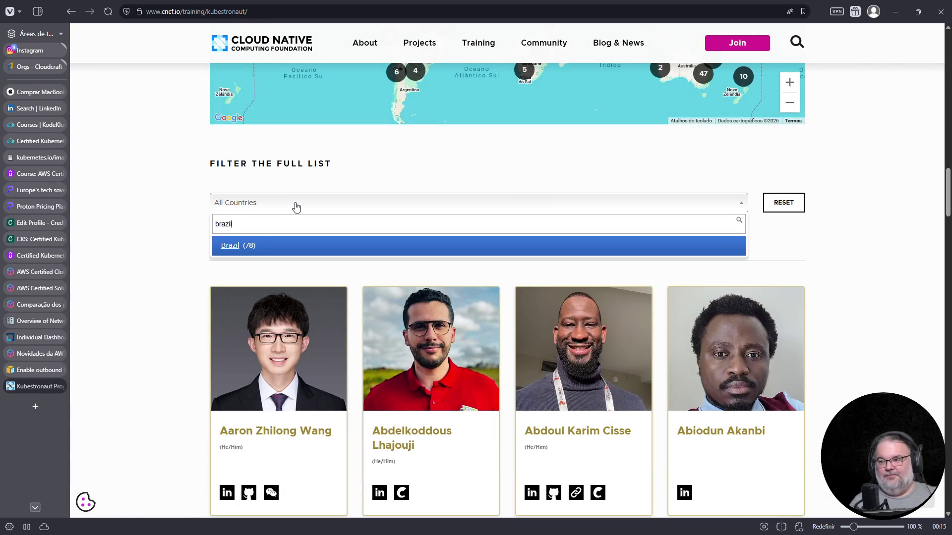
left_click(283, 247)
Step: Find a member's first name on the page, getting 1 of 1 match
key("ctrl+f")
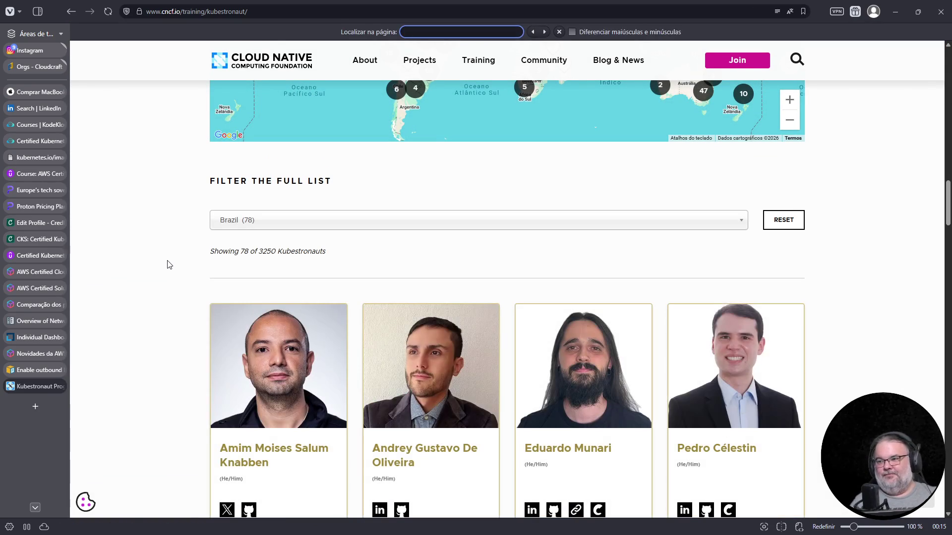
type("carol")
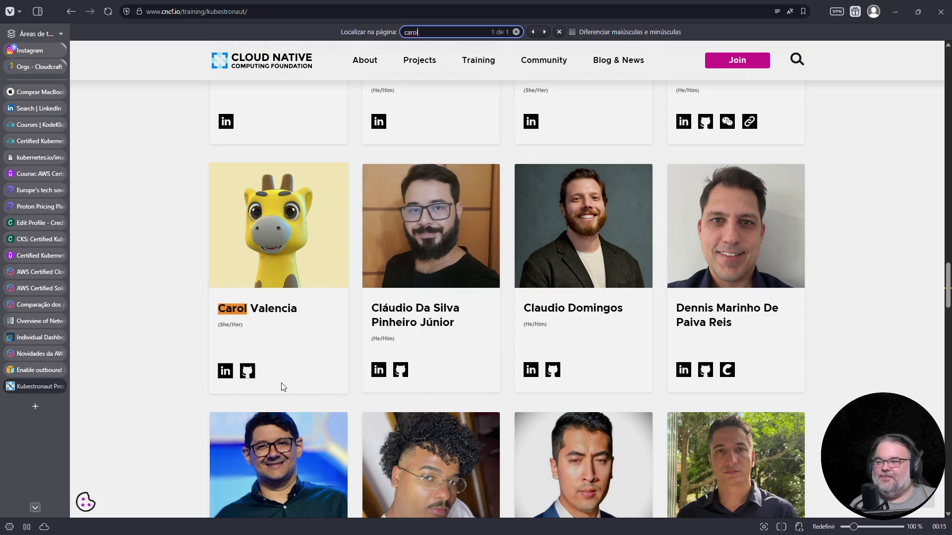
key("ctrl+f")
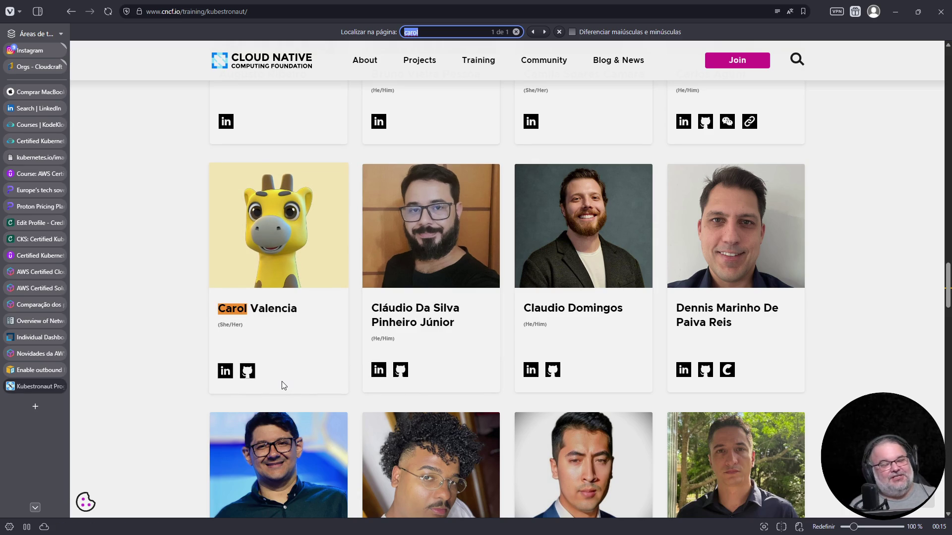
scroll(99, 390, "down", 5)
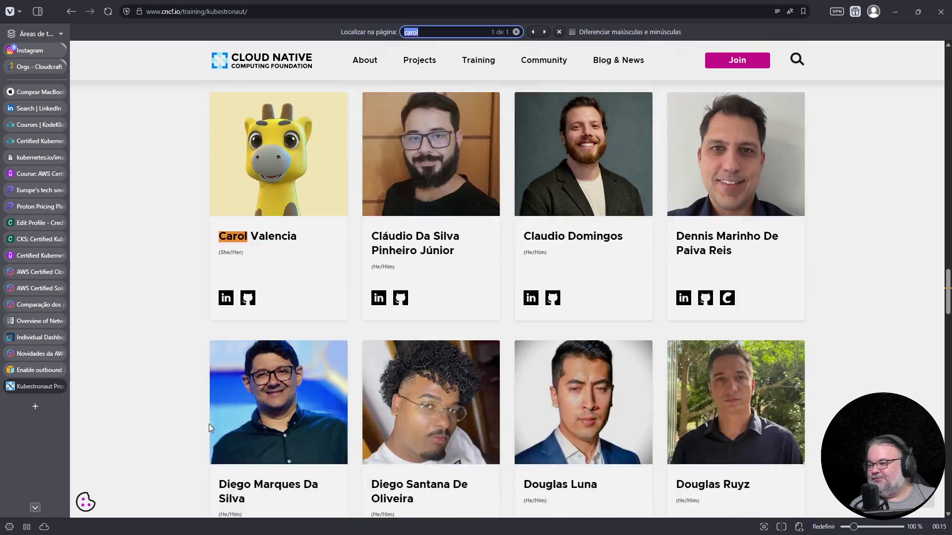
Step: Close the Kubestronaut page and its badge details in Credly, then switch to the KodeKloud CKA course
left_click(59, 386)
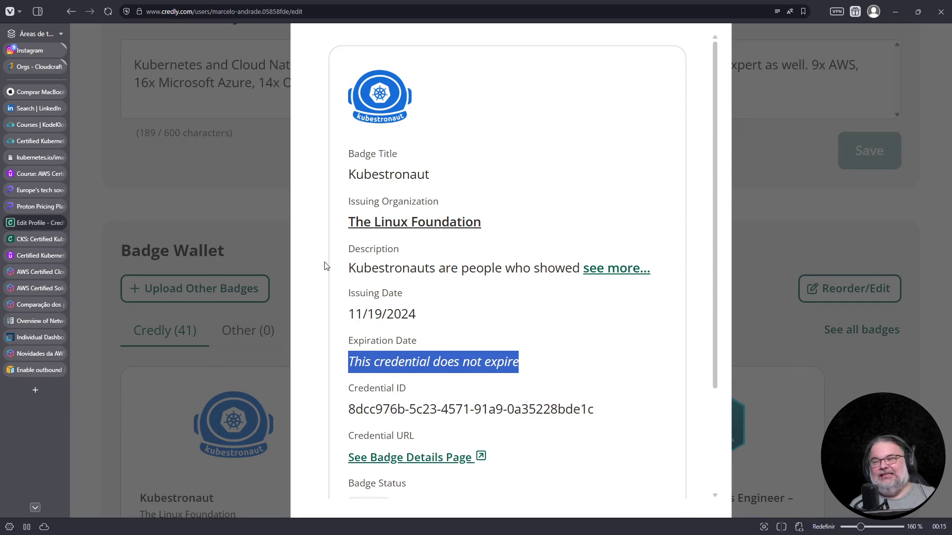
left_click(779, 218)
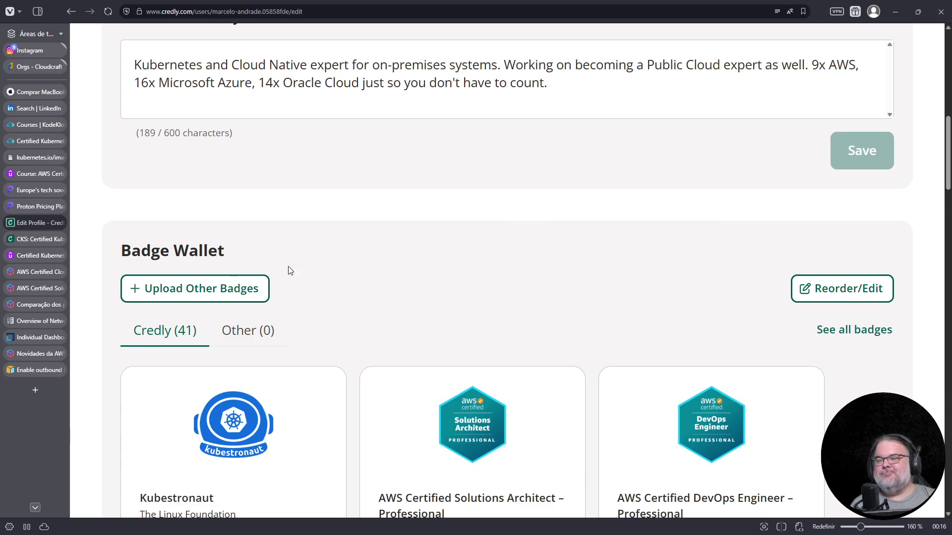
mouse_move(48, 378)
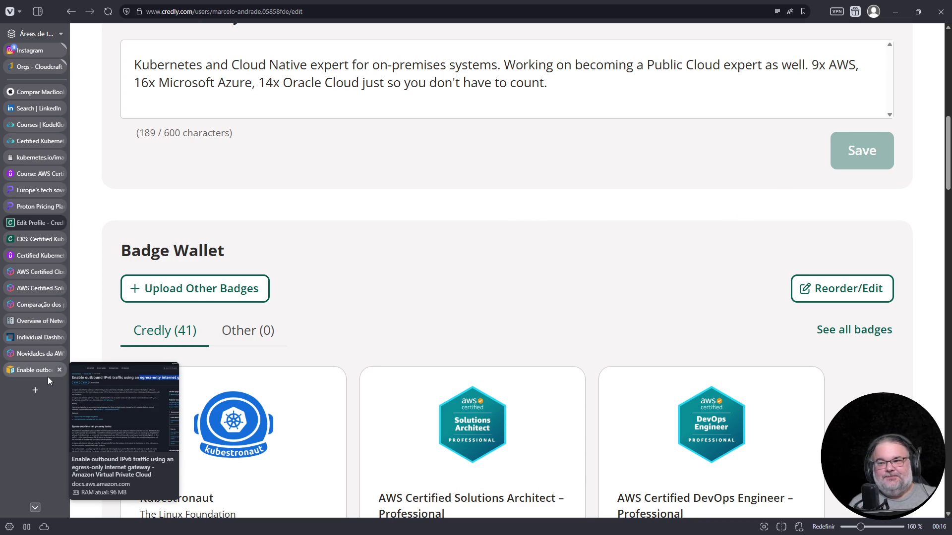
mouse_move(39, 159)
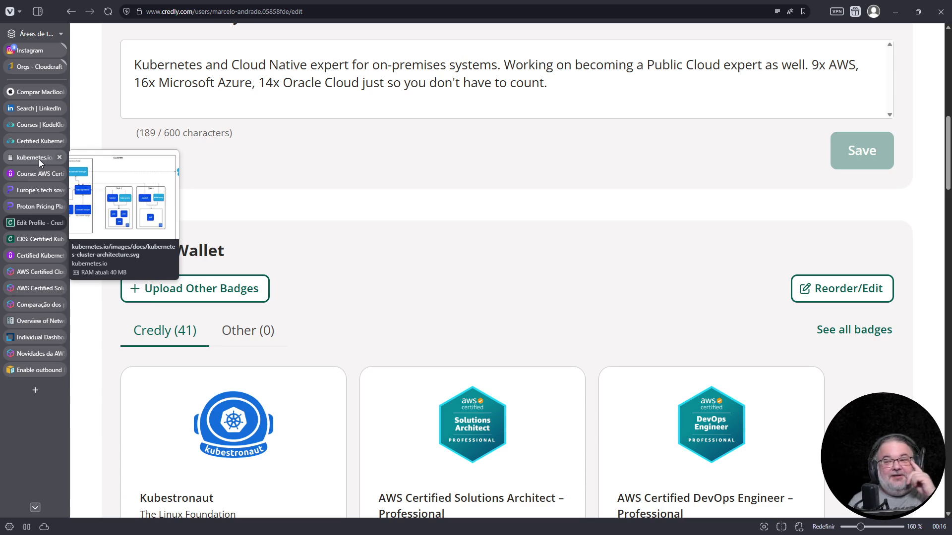
mouse_move(16, 118)
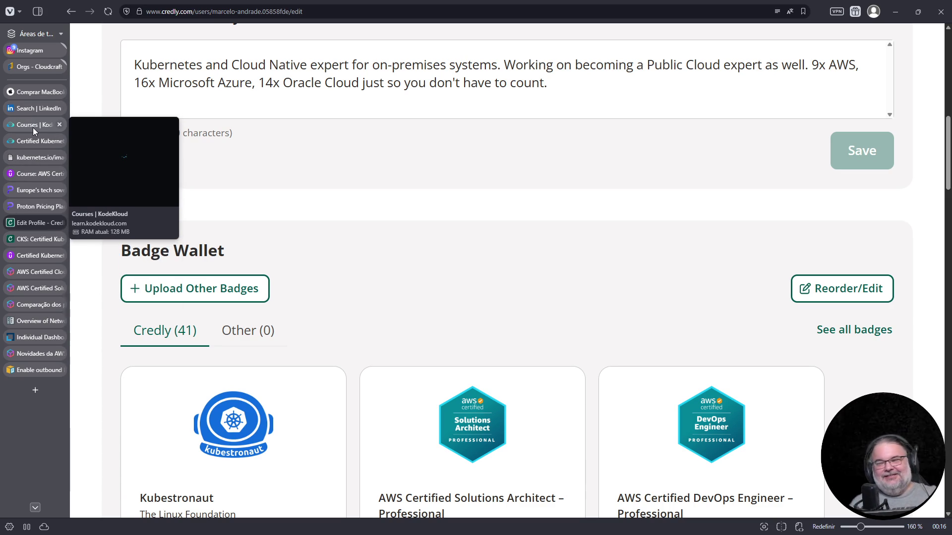
mouse_move(34, 287)
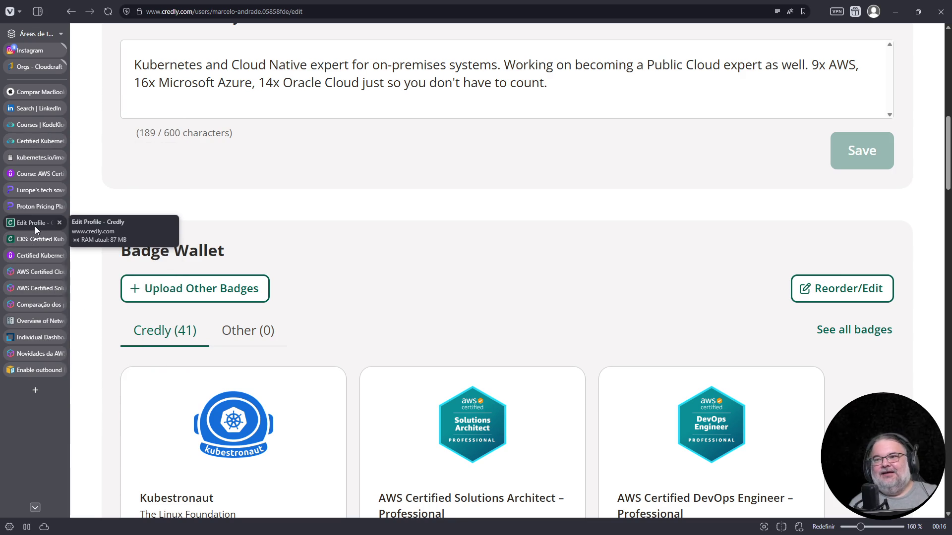
left_click(33, 139)
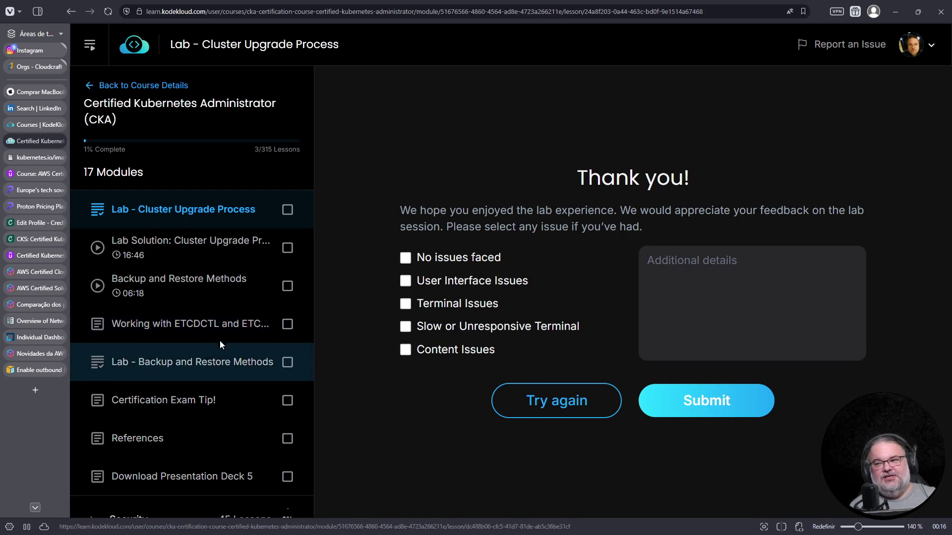
Step: Open the Working with ETCDCTL and ETCDUTL lesson and start Lab - Backup and Restore Methods
left_click(181, 331)
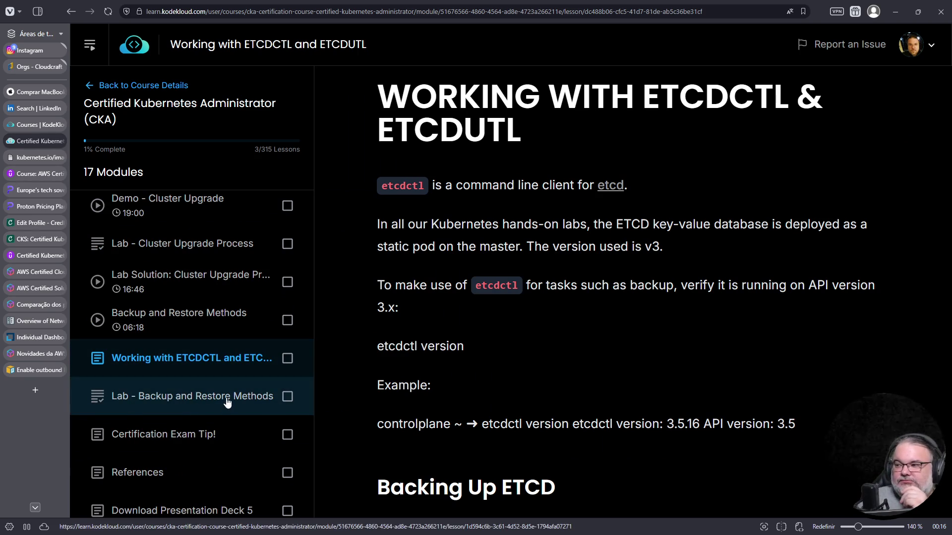
scroll(228, 399, "down", 5)
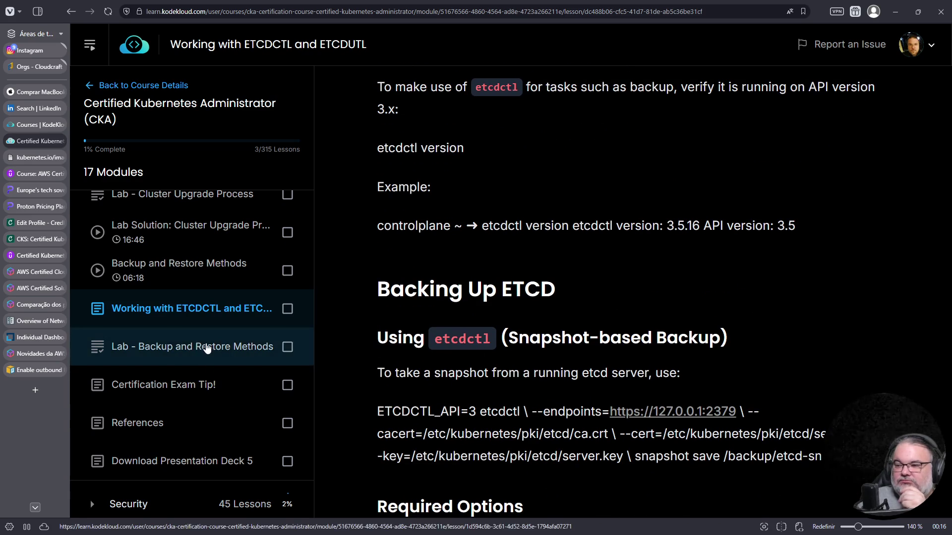
left_click(198, 347)
left_click(502, 271)
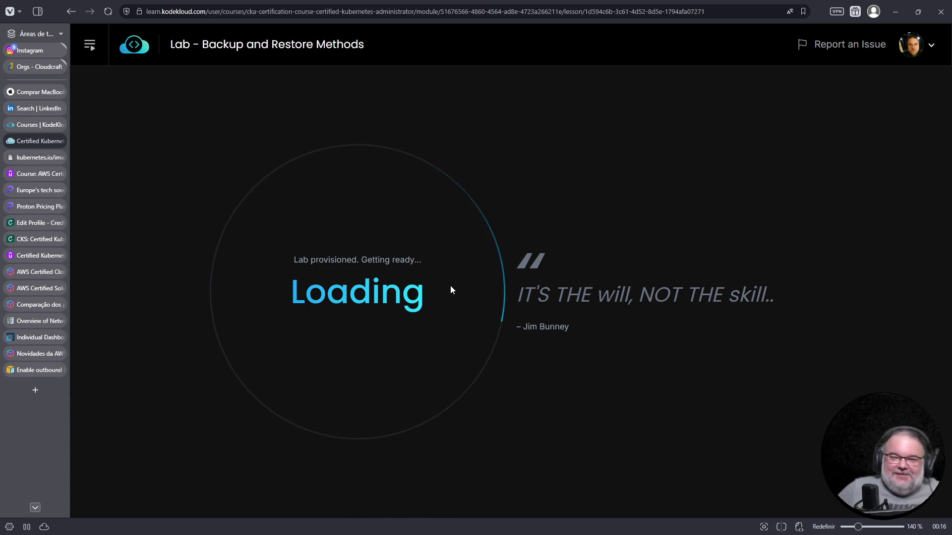
left_click(35, 390)
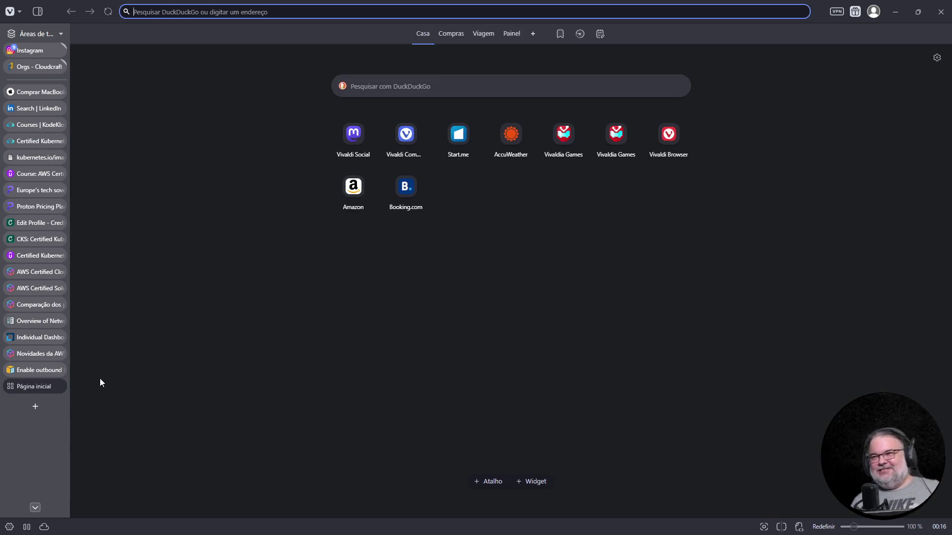
Step: Load casa.it and change the apartment search from Milano to all of Valenza (comune)
type("casa.it")
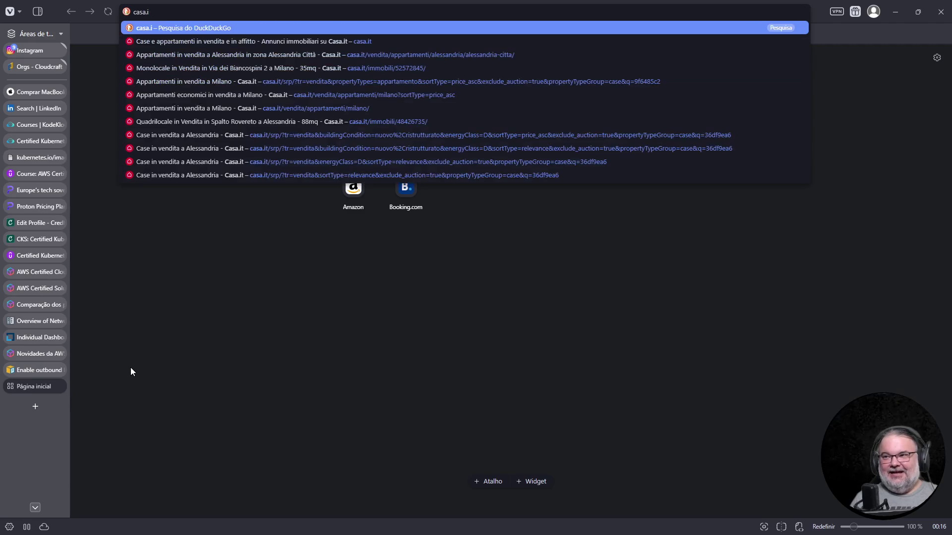
key("Return")
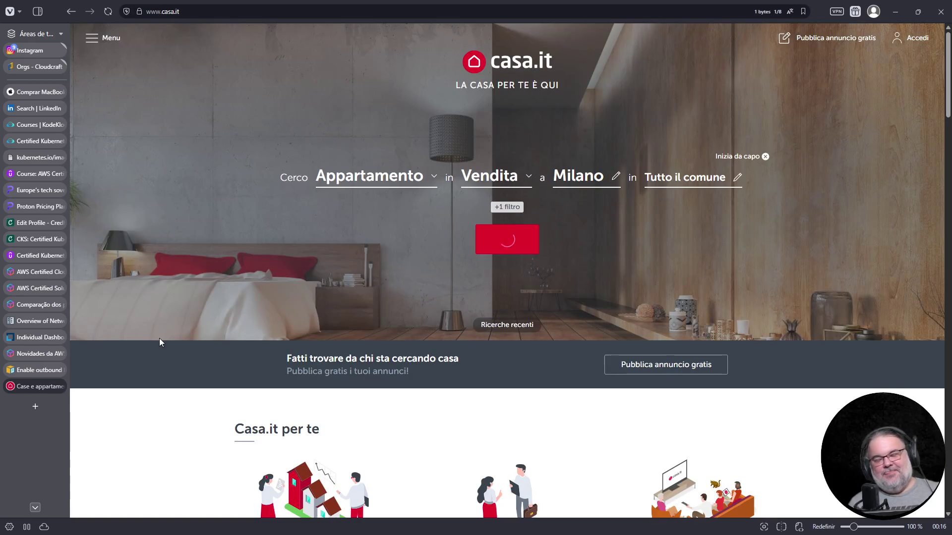
left_click(615, 176)
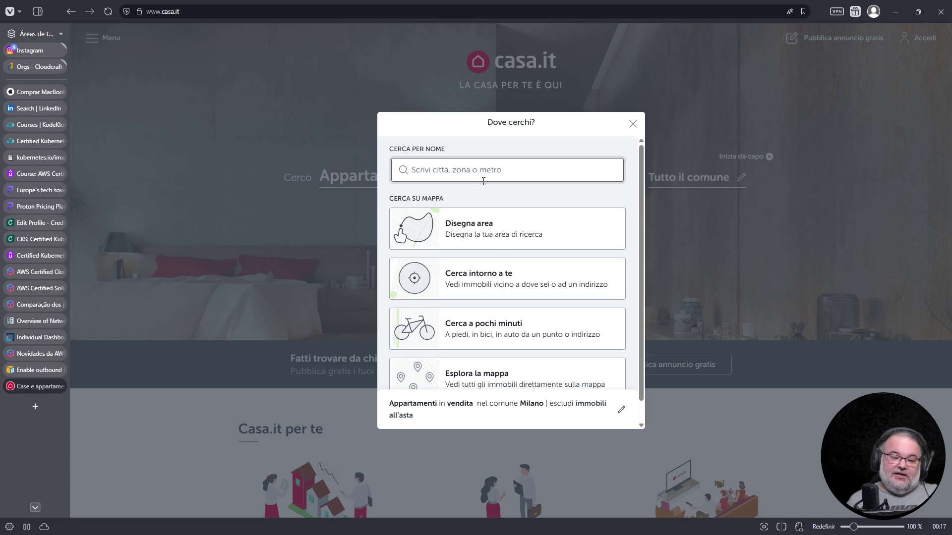
left_click(499, 173)
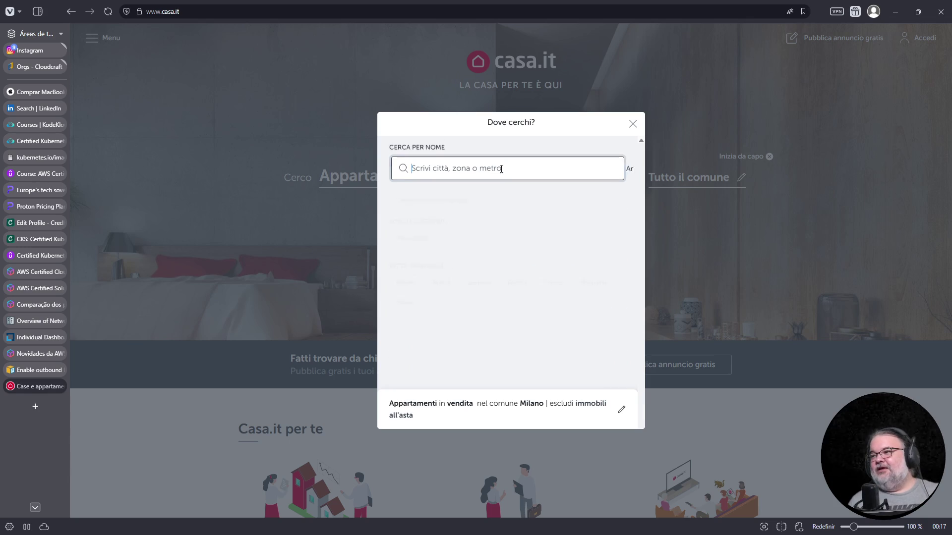
type("bi")
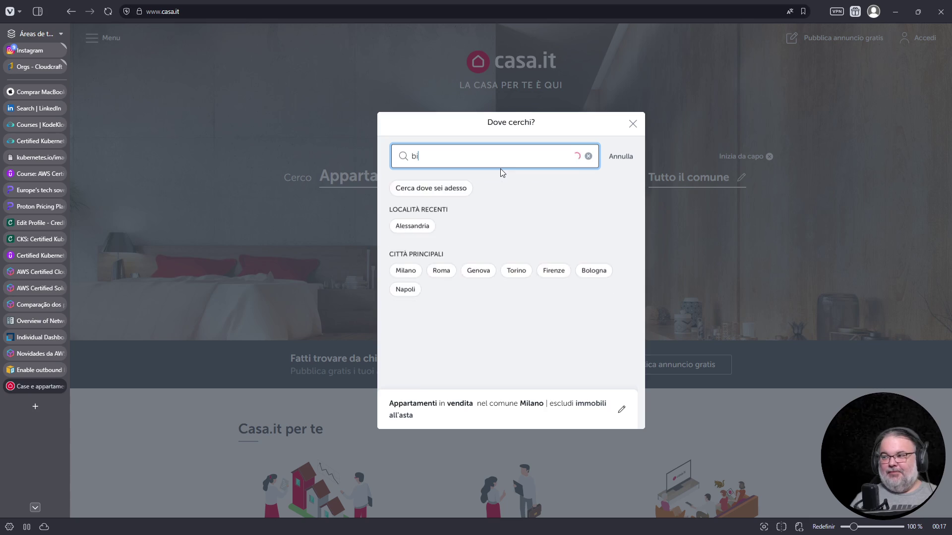
type("valenza")
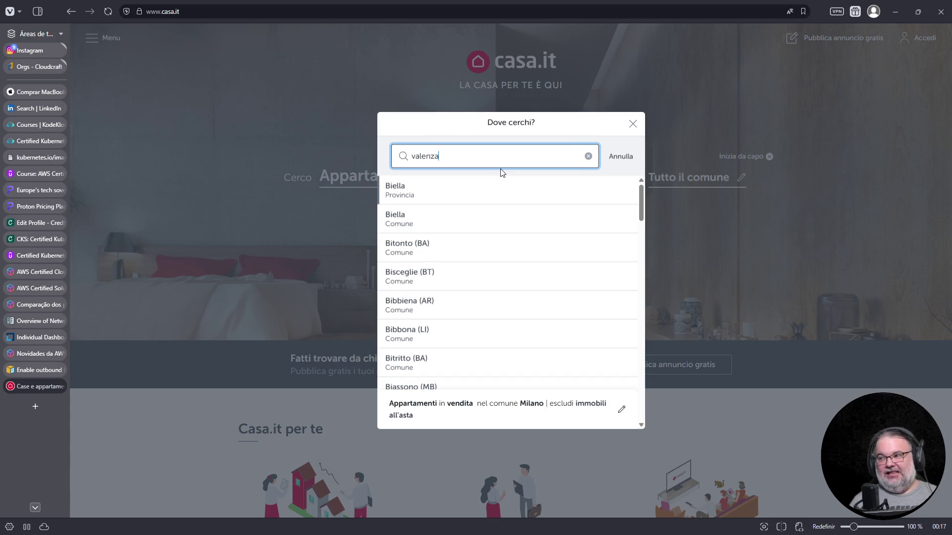
left_click(465, 196)
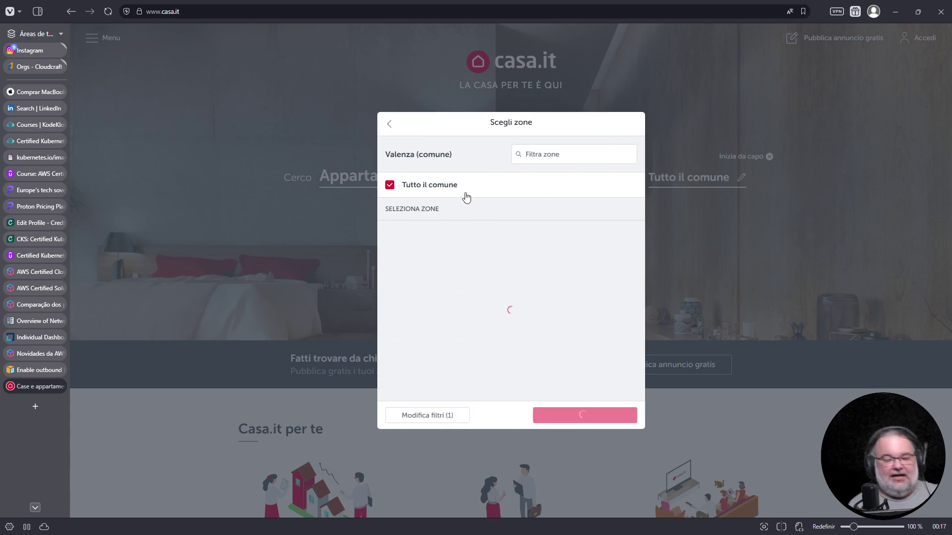
left_click(583, 414)
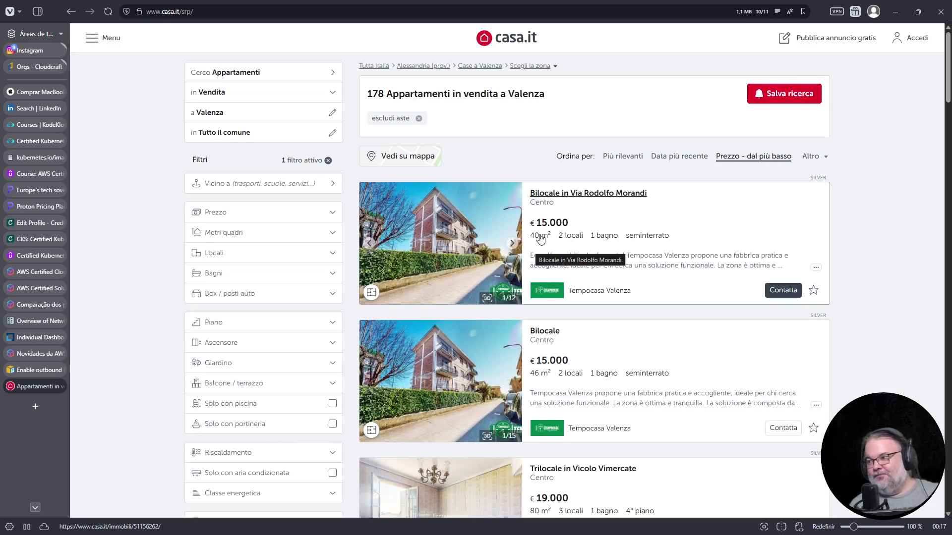
Step: Open the Via Rodolfo Morandi two-room listing, browse its photos and read the full English description
left_click(449, 279)
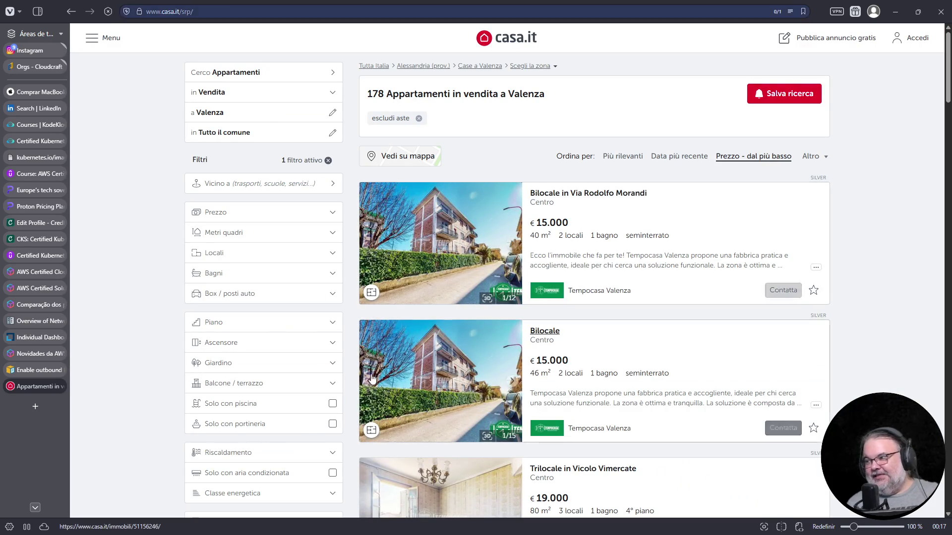
left_click(563, 296)
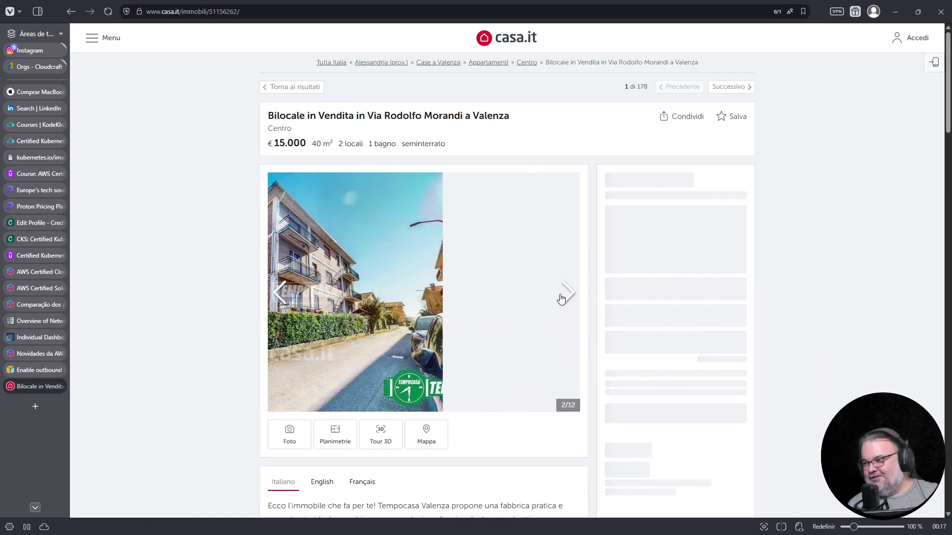
left_click(563, 296)
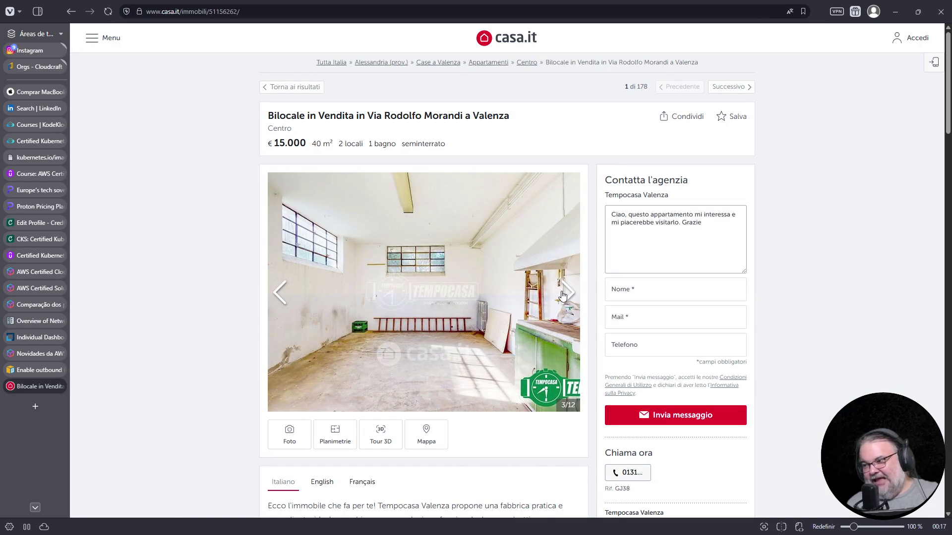
left_click(563, 296)
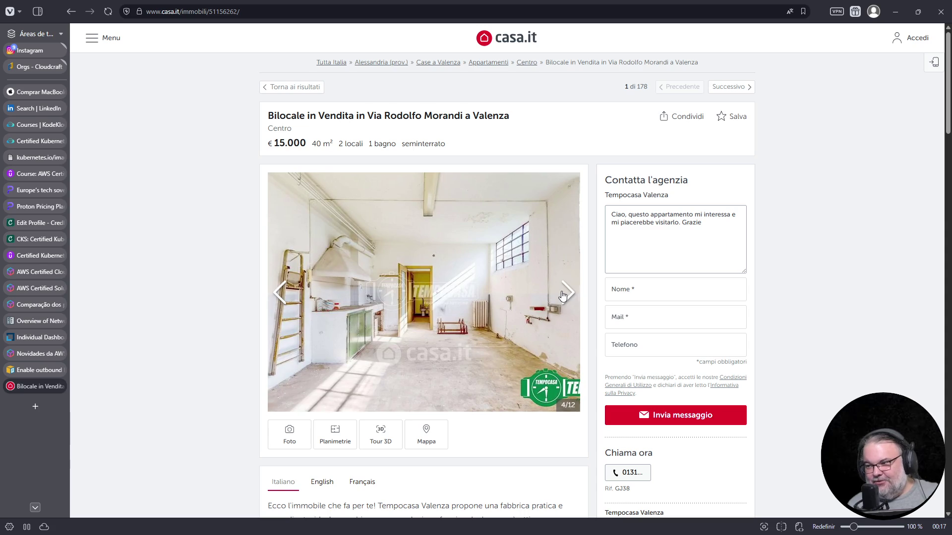
left_click(563, 296)
left_click(563, 296)
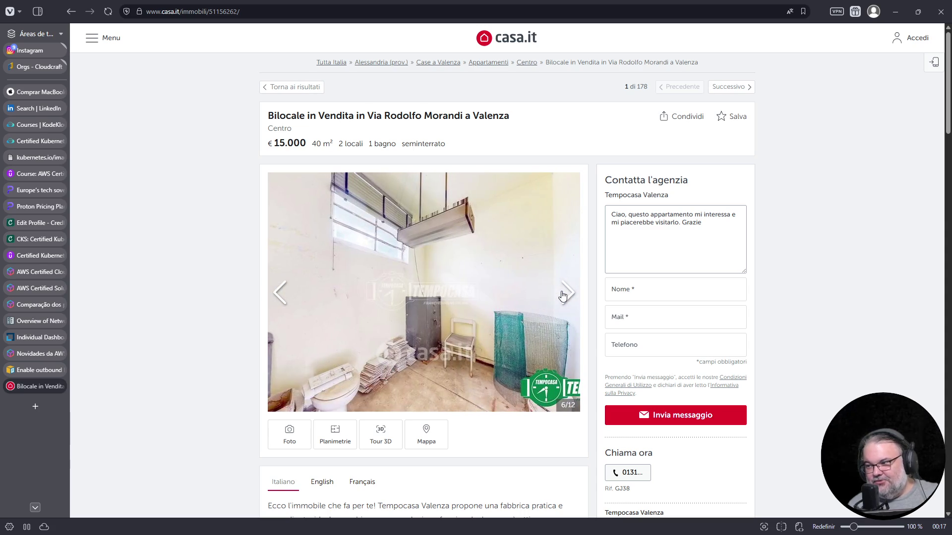
left_click(563, 296)
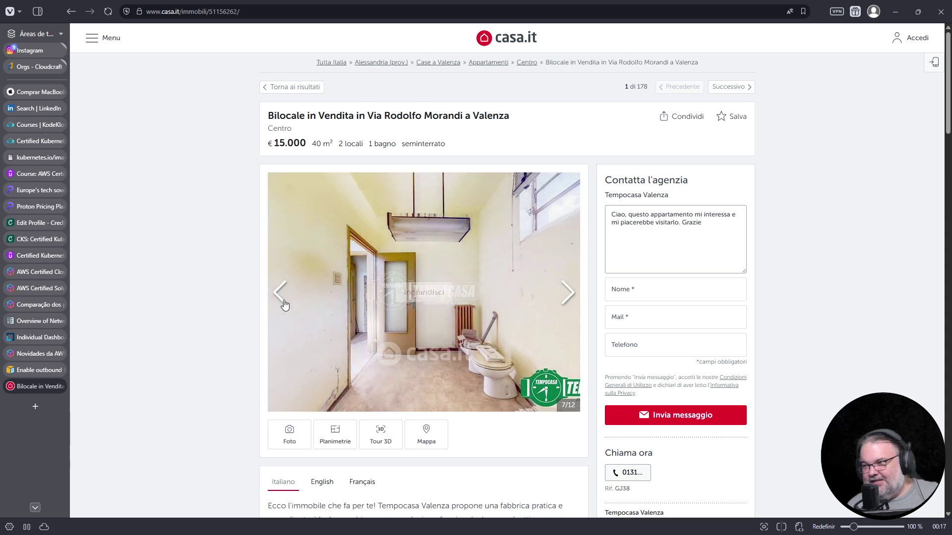
left_click(282, 301)
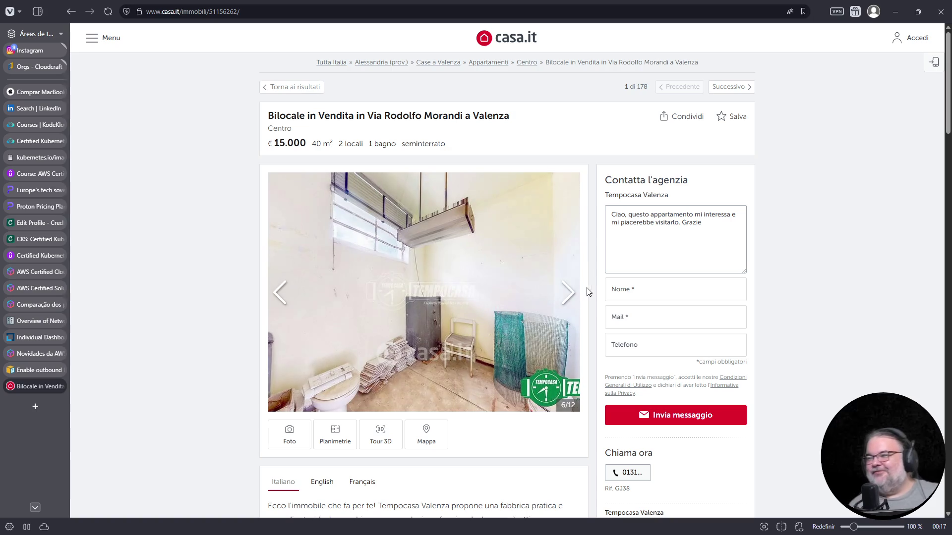
left_click(570, 296)
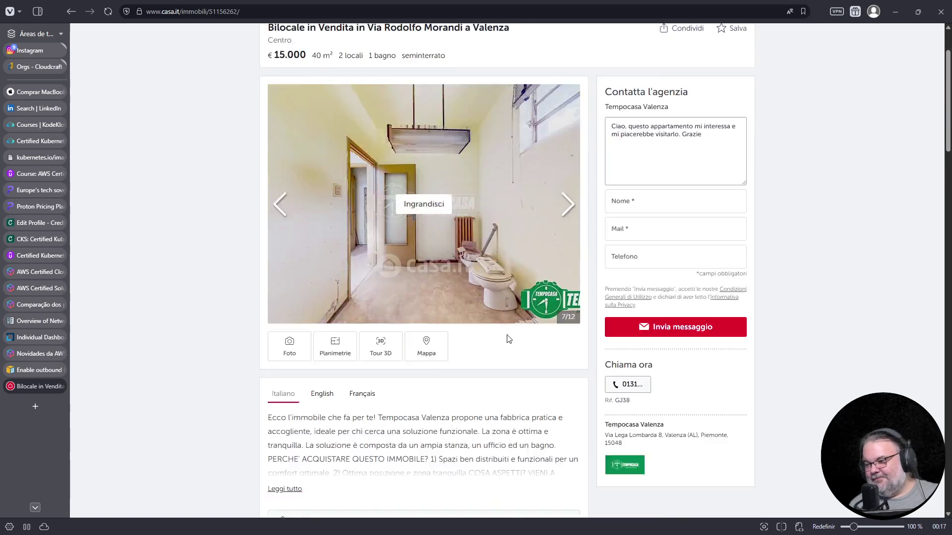
scroll(505, 335, "down", 5)
left_click(332, 239)
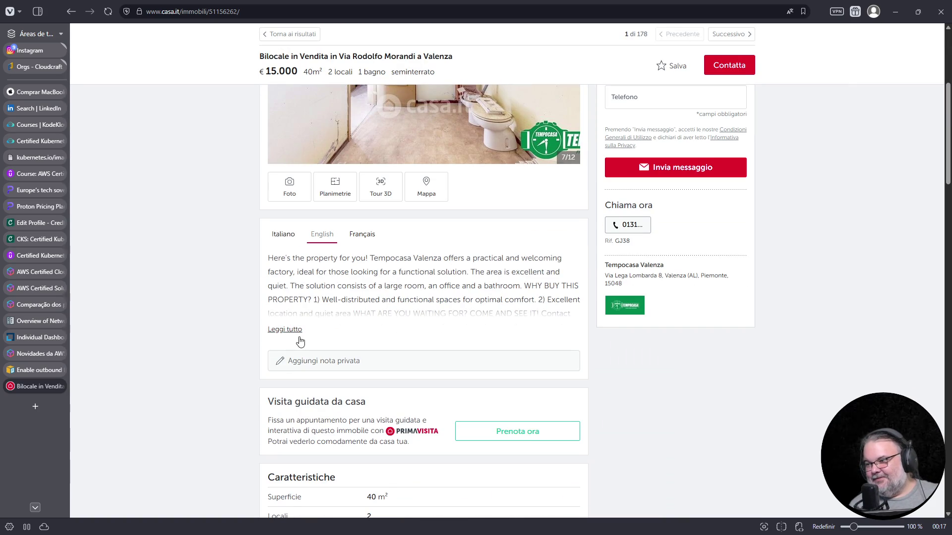
left_click(283, 329)
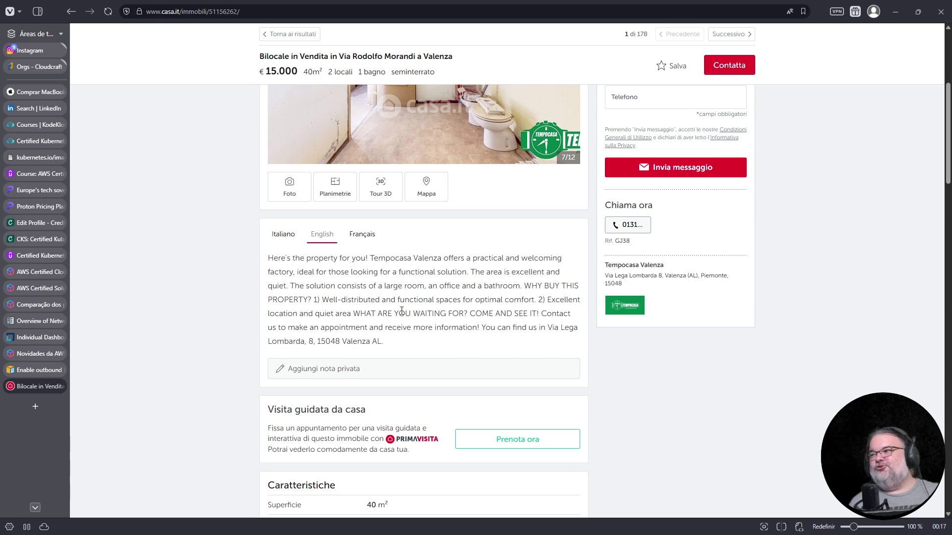
scroll(401, 310, "up", 3)
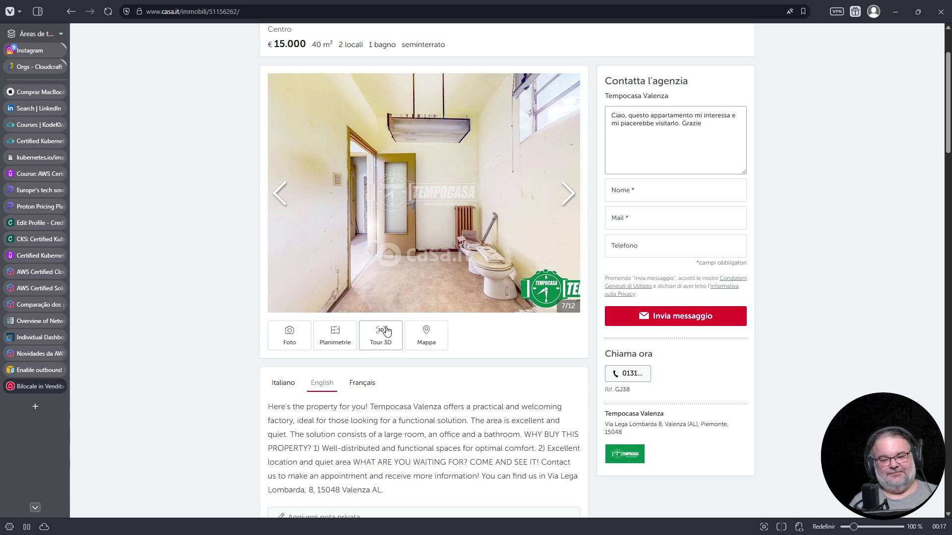
scroll(386, 331, "up", 2)
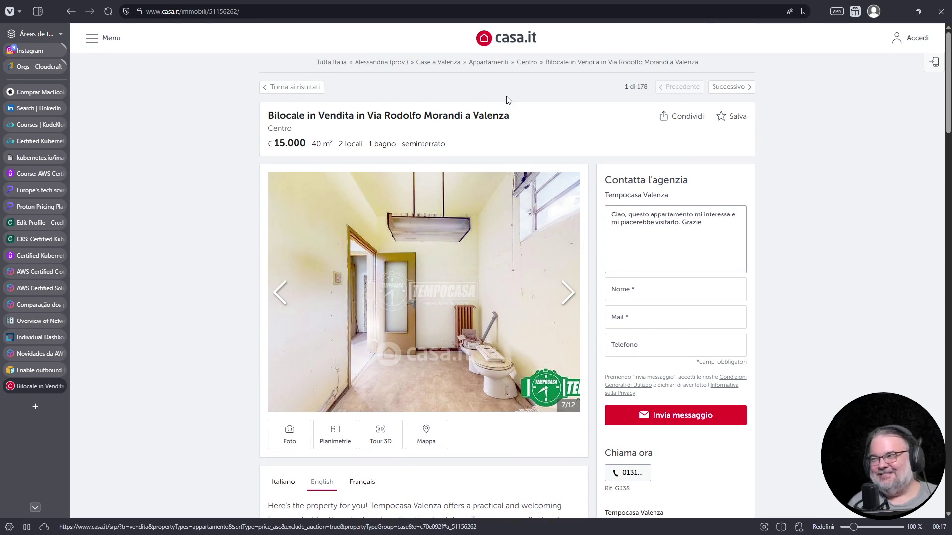
Step: Back in the Valenza results, open the 46 m² Bilocale listing and browse its photos
left_click(70, 11)
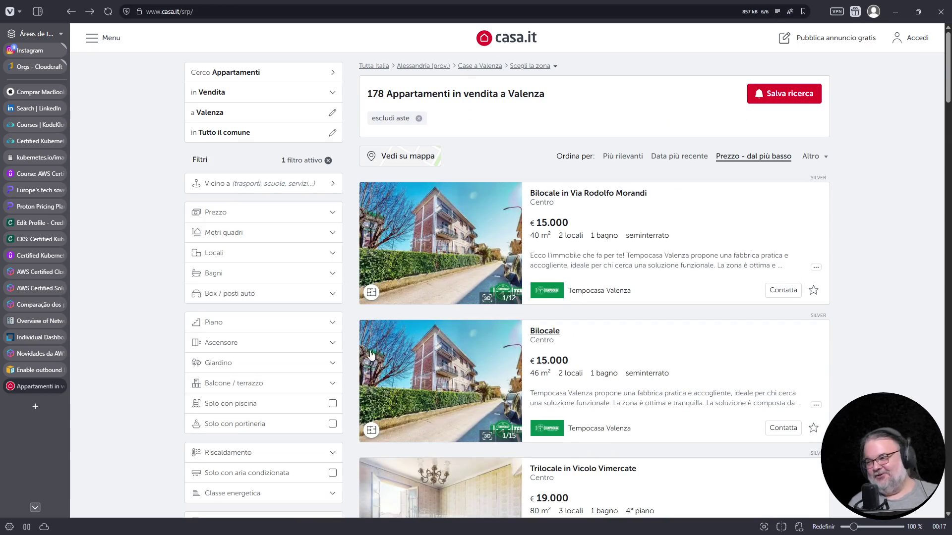
left_click(371, 353)
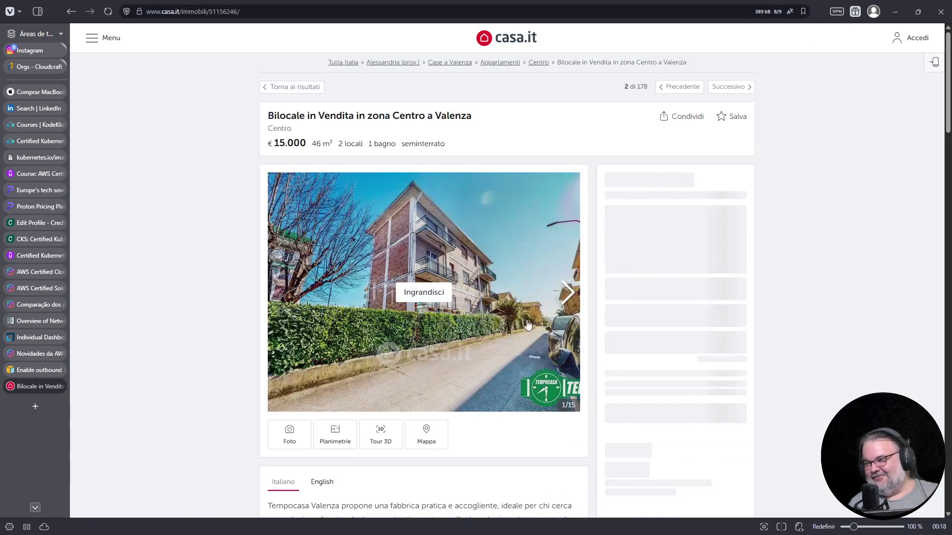
left_click(565, 295)
left_click(567, 297)
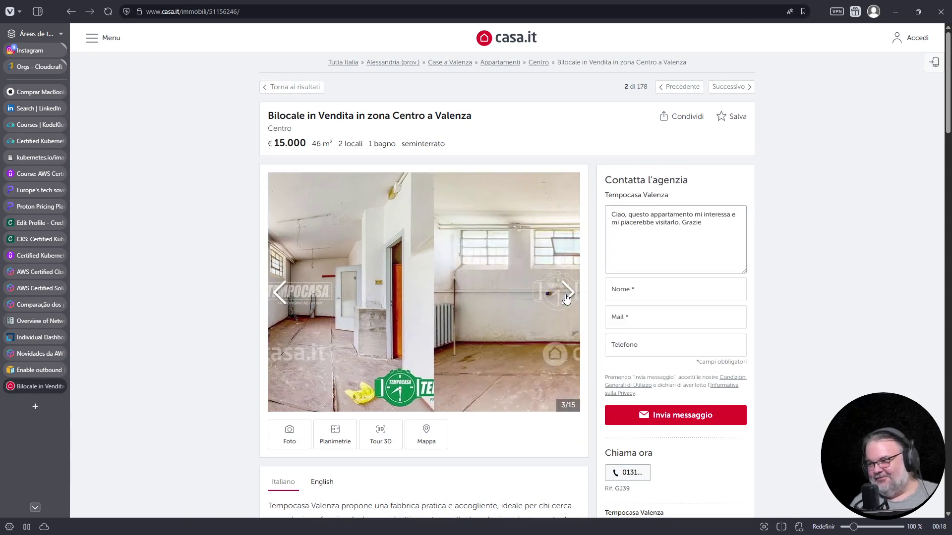
left_click(566, 297)
left_click(566, 297)
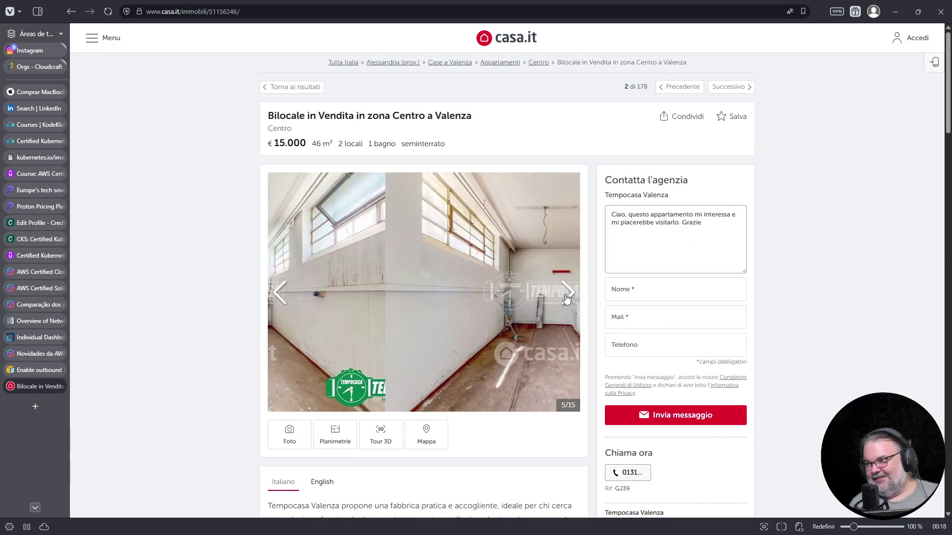
left_click(566, 297)
left_click(567, 297)
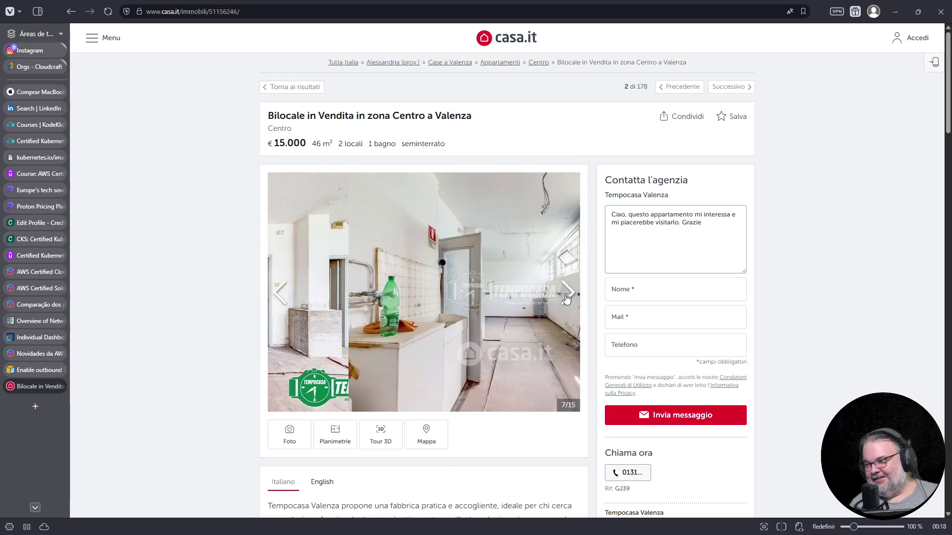
scroll(565, 292, "down", 5)
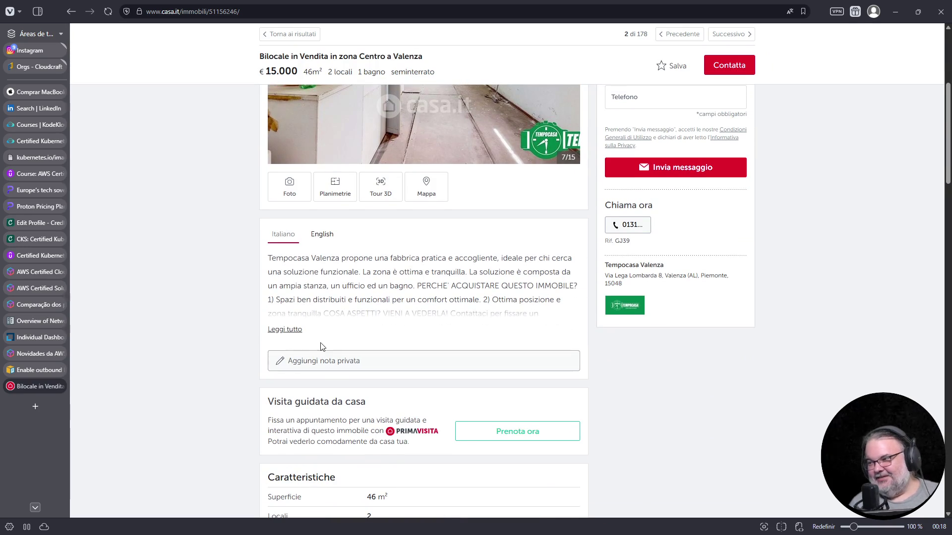
Step: Open the Vicolo Vimercate three-room listing and browse its photos up to photo 11
left_click(72, 15)
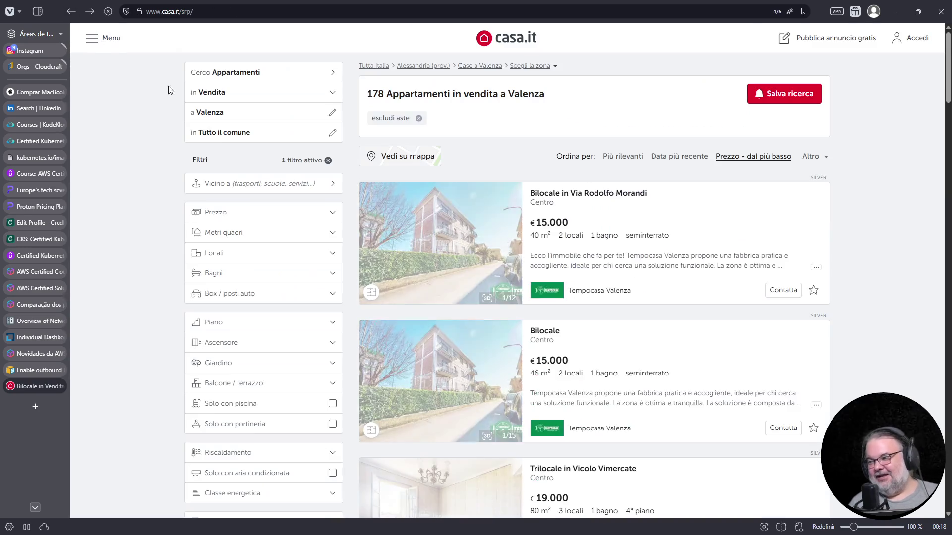
scroll(512, 341, "down", 5)
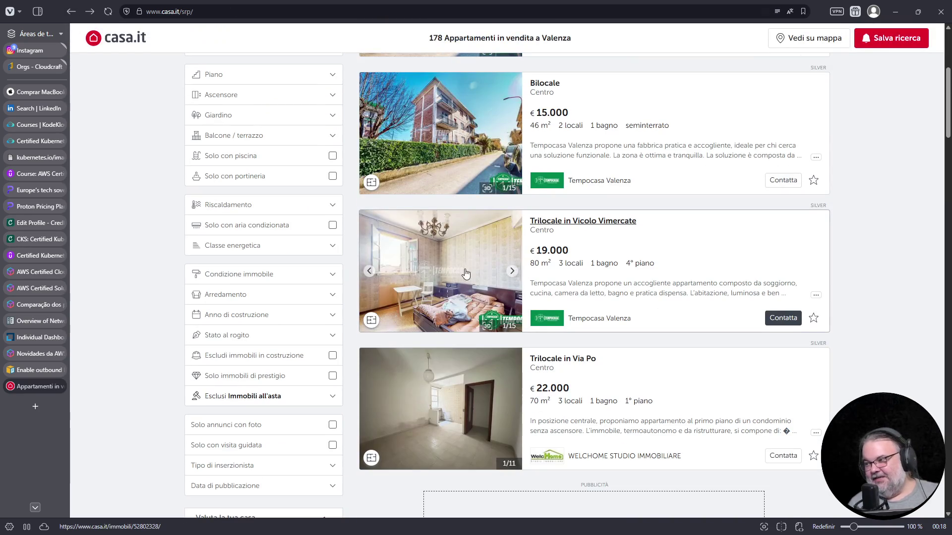
left_click(491, 259)
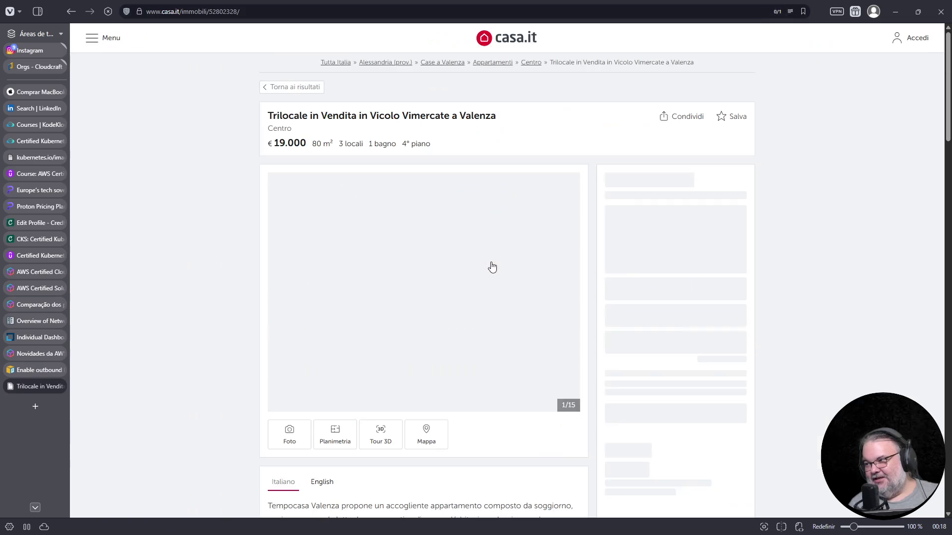
left_click(577, 298)
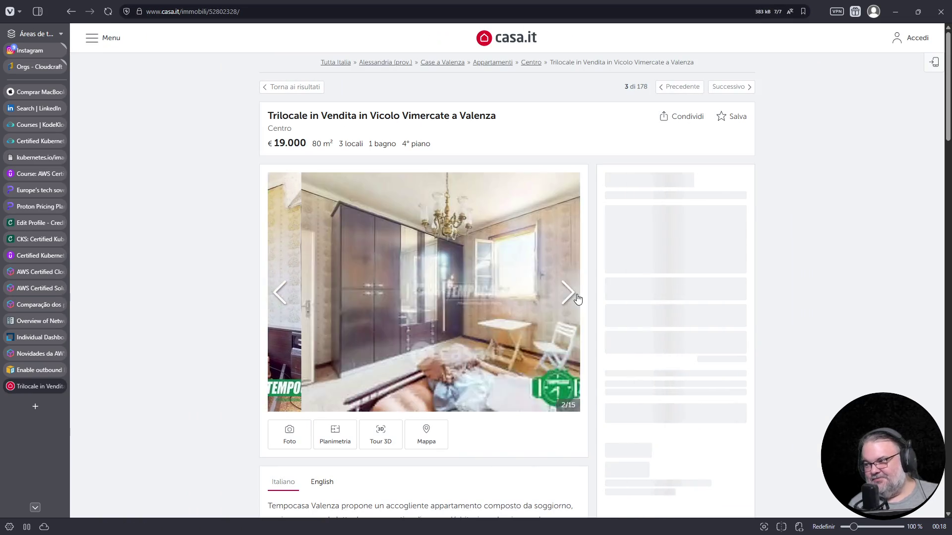
left_click(576, 298)
left_click(576, 297)
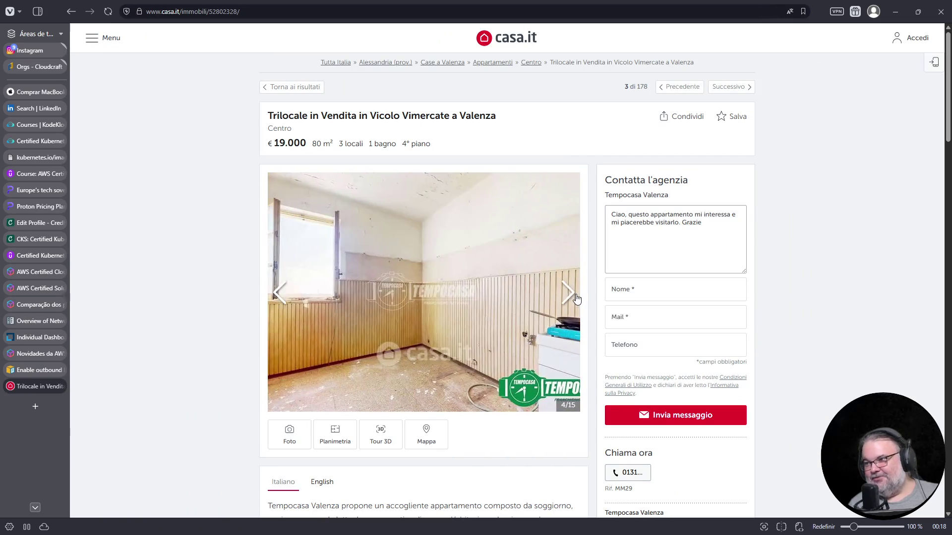
left_click(576, 298)
left_click(577, 298)
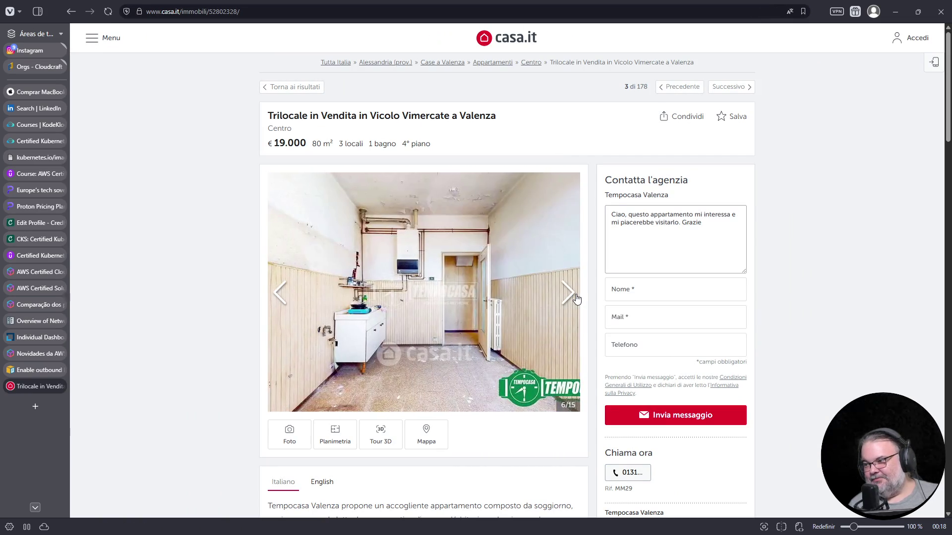
left_click(577, 297)
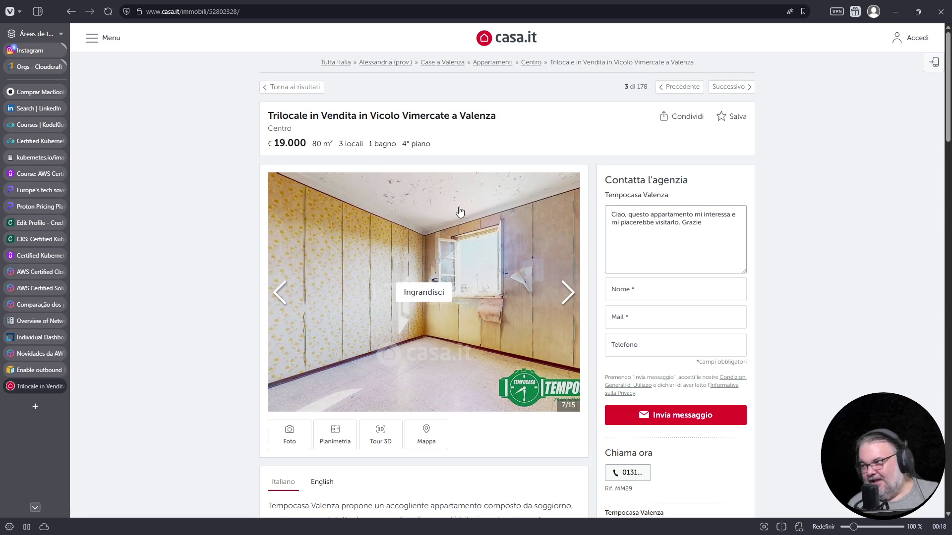
left_click(568, 295)
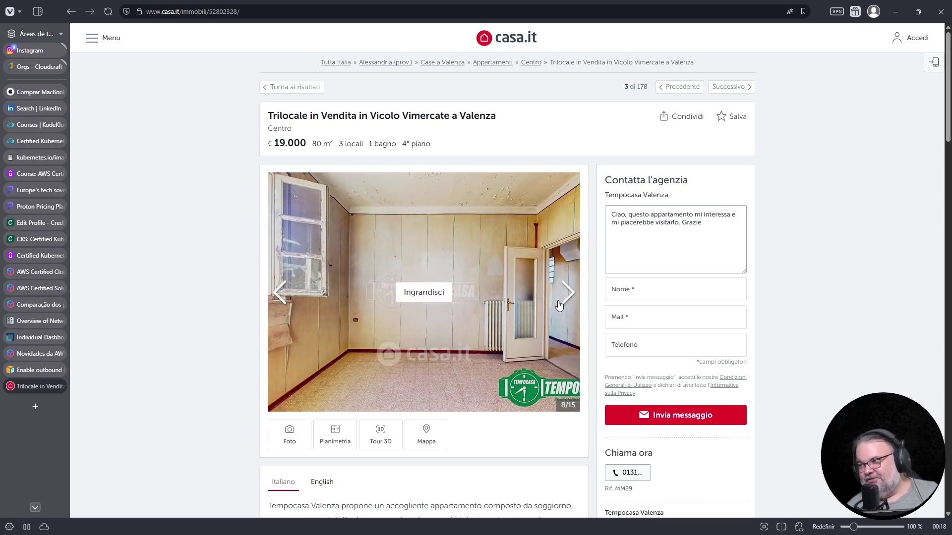
left_click(572, 301)
left_click(568, 300)
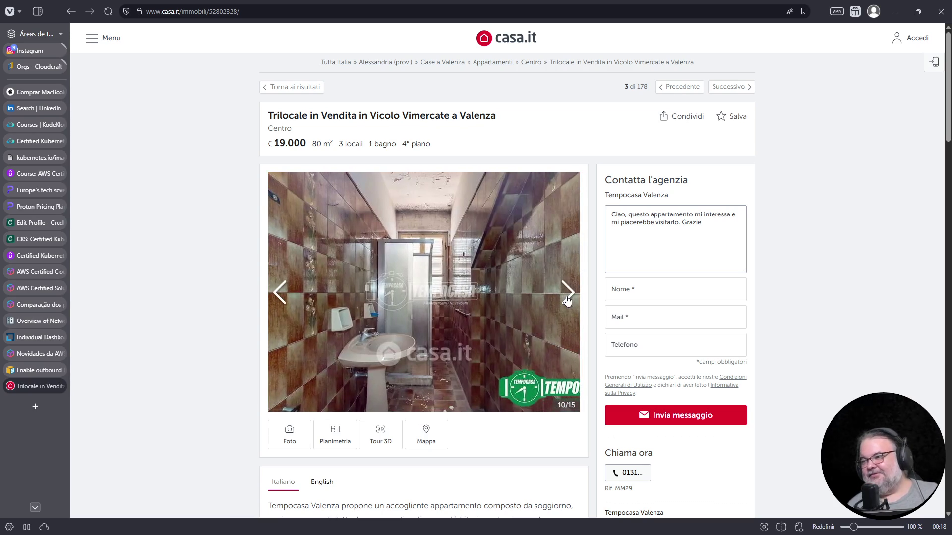
left_click(567, 301)
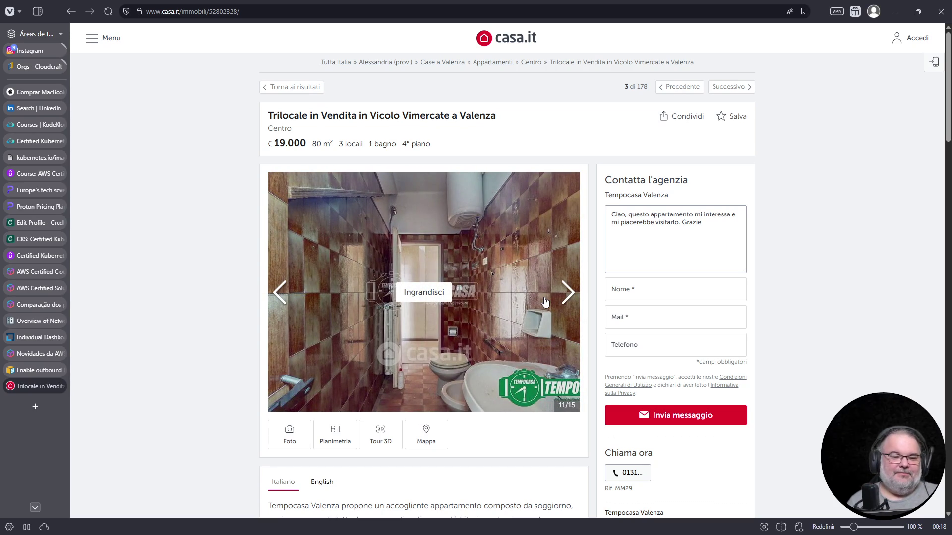
left_click(544, 301)
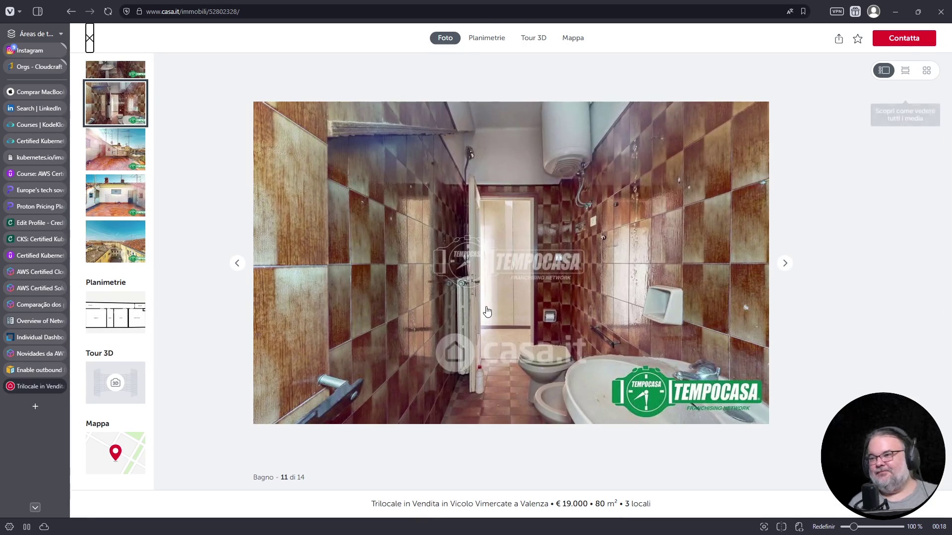
key("Escape")
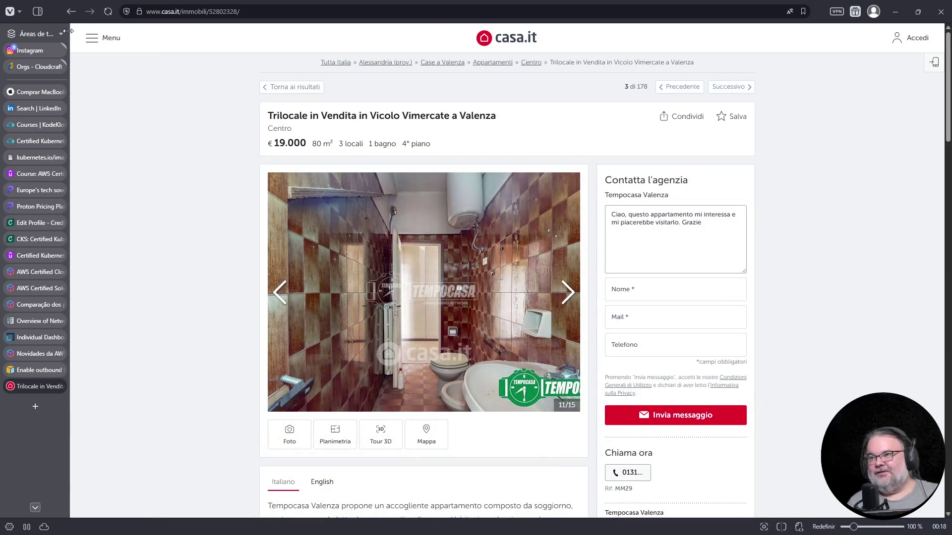
Step: From the results, open the Trilocale in Via Po and the Bilocale in Via Italia 39 in new tabs
left_click(71, 12)
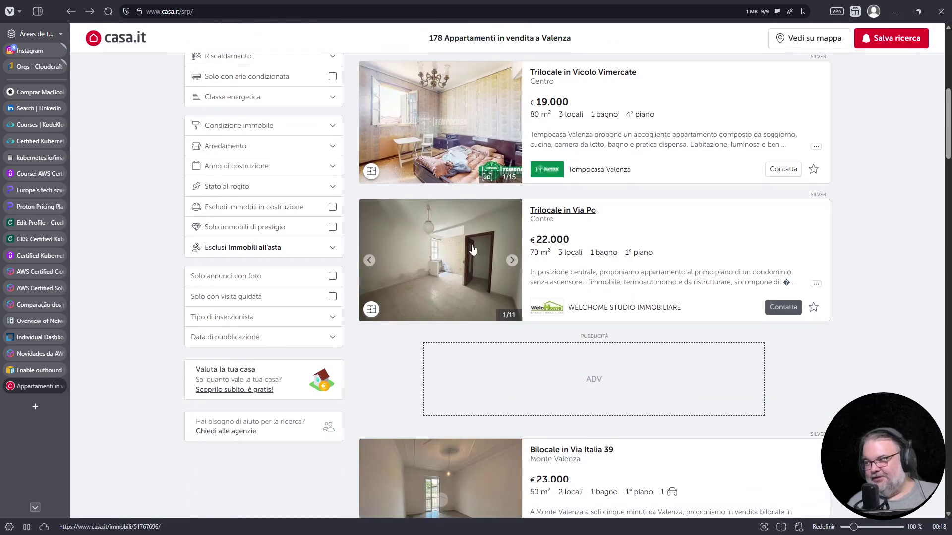
middle_click(454, 271)
scroll(496, 323, "down", 3)
middle_click(511, 353)
scroll(515, 359, "down", 4)
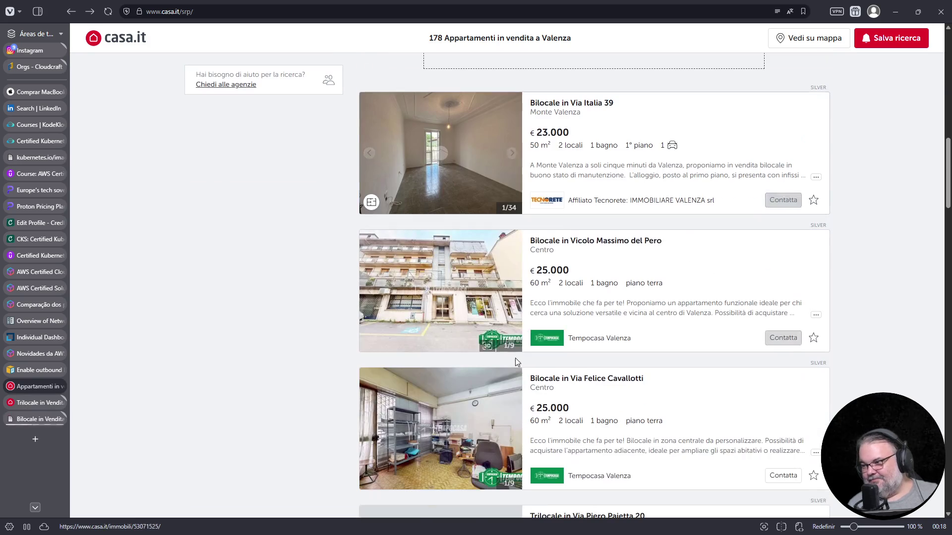
Step: Browse the Via Italia 39 listing's photos, then switch to the MacBook Pro page
left_click(43, 419)
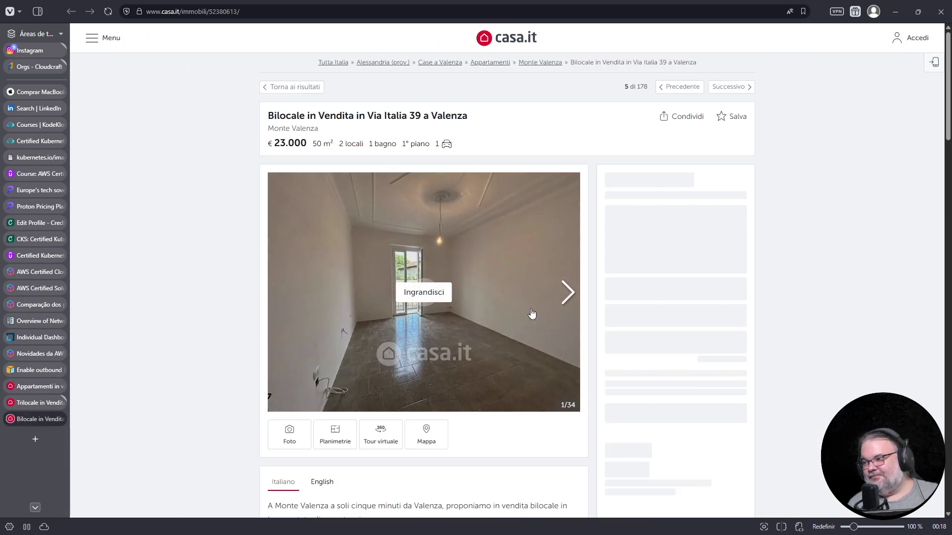
left_click(567, 293)
left_click(568, 294)
left_click(568, 295)
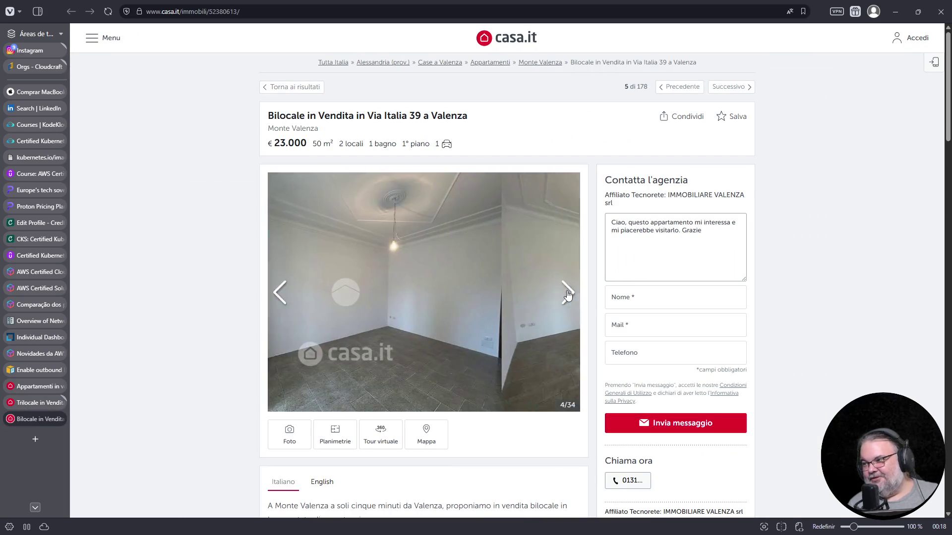
left_click(568, 294)
left_click(567, 295)
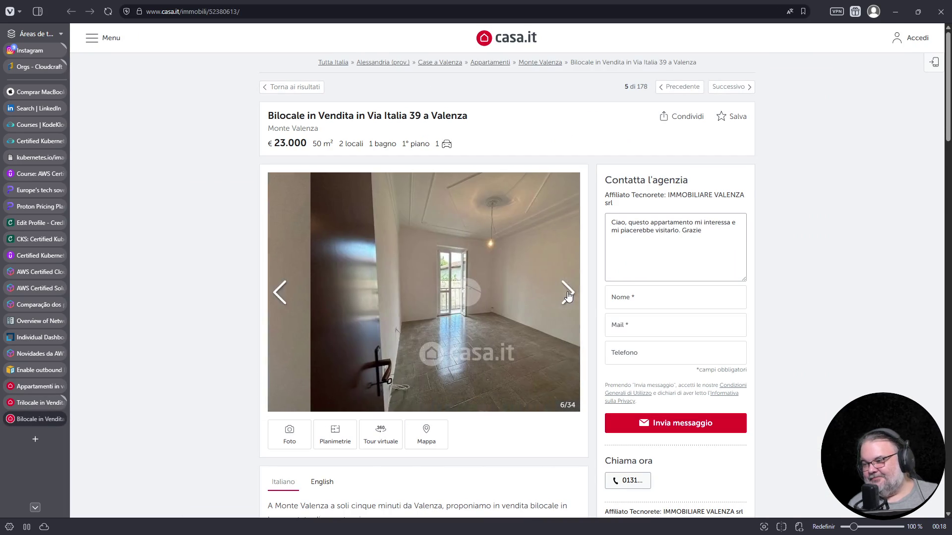
left_click(567, 295)
left_click(568, 296)
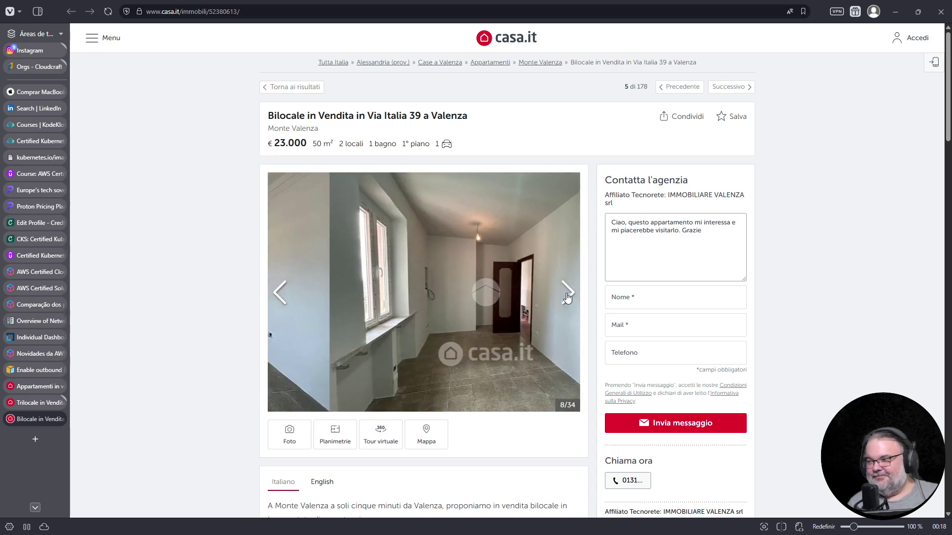
left_click(567, 296)
left_click(568, 296)
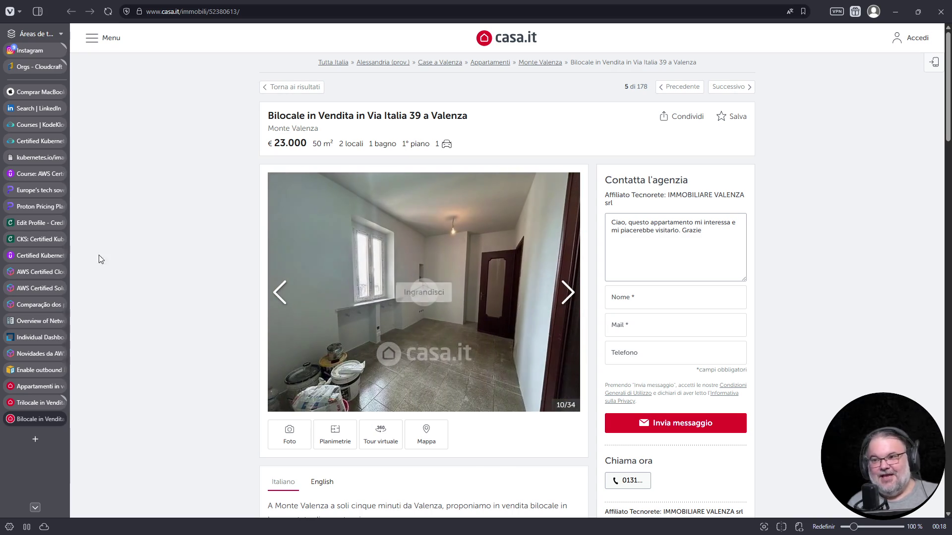
left_click(34, 94)
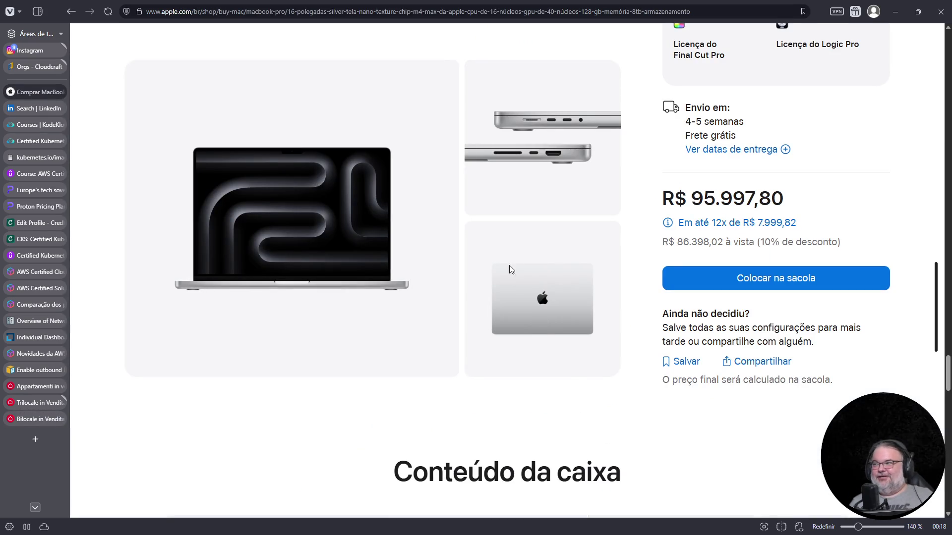
Step: Zoom in on the MacBook Pro price, then reopen the Via Italia 39 photo gallery
scroll(489, 353, "up", 2)
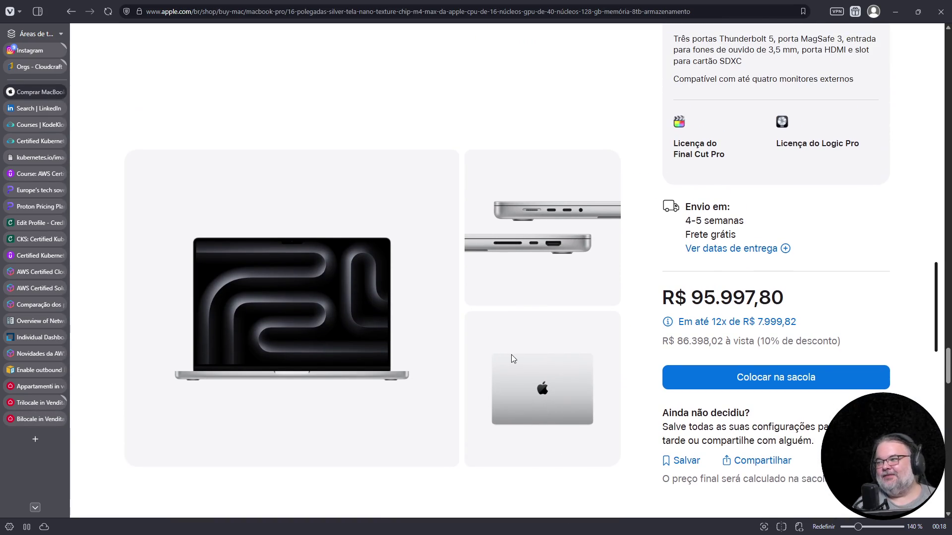
key("ctrl+plus")
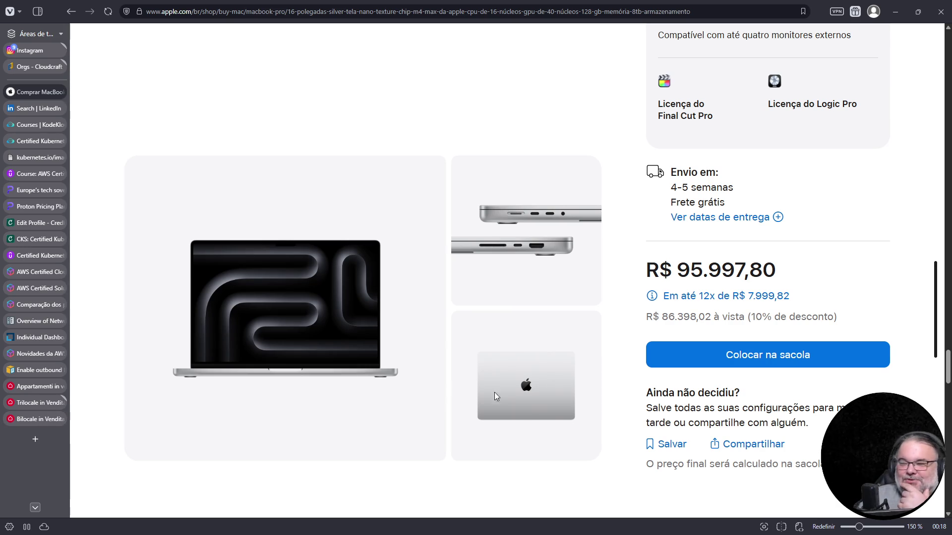
left_click(36, 420)
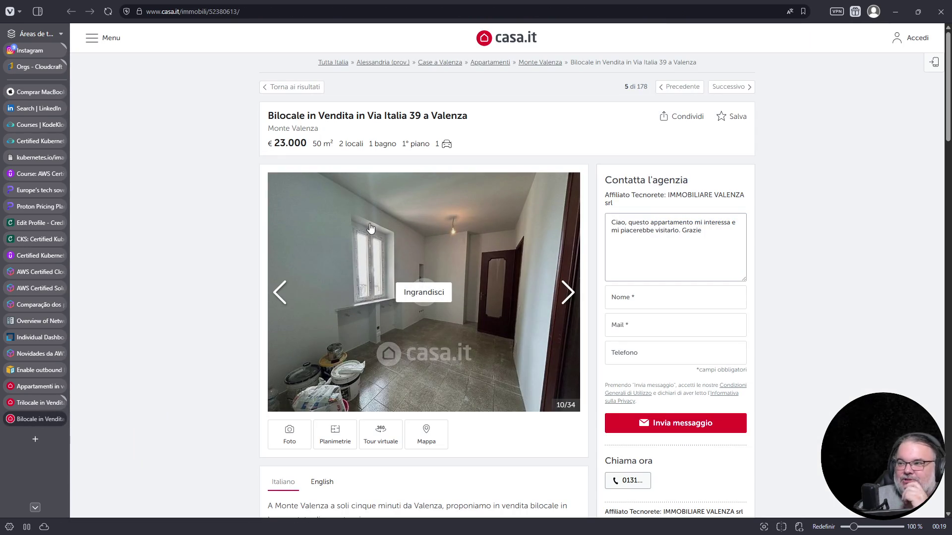
left_click(333, 239)
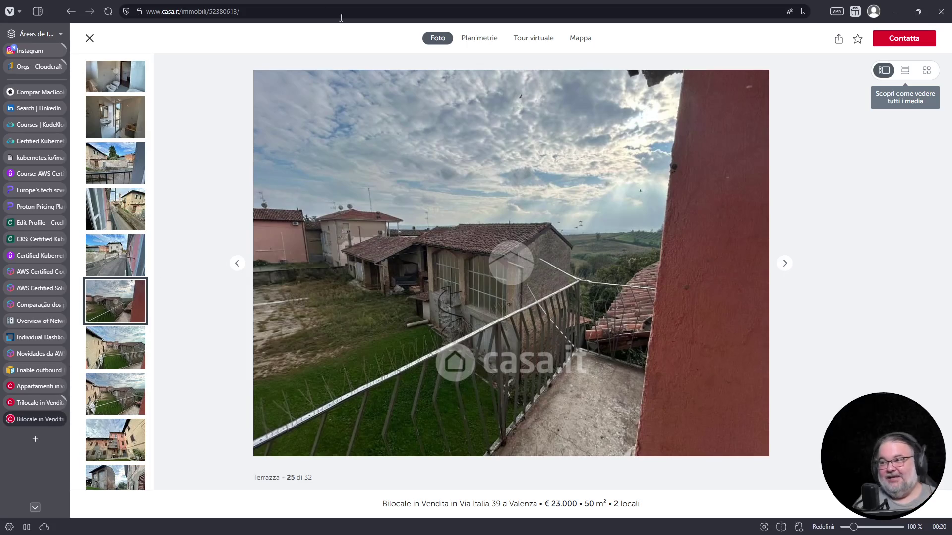
left_click(325, 10)
key("ctrl+t")
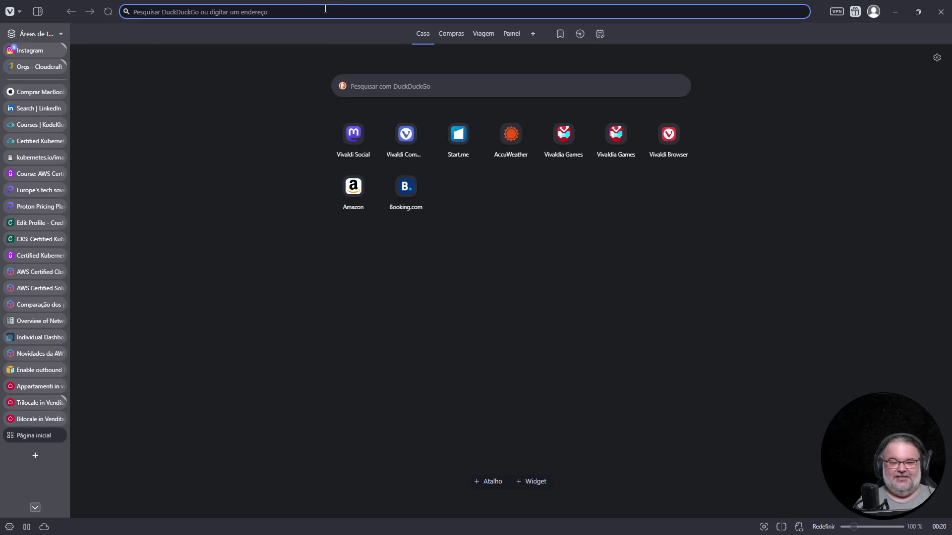
Step: Search 'valencia', open the Valenza Wikipedia article, select its 20.305 population paragraph, then return to casa.it
type("valencia")
key("Return")
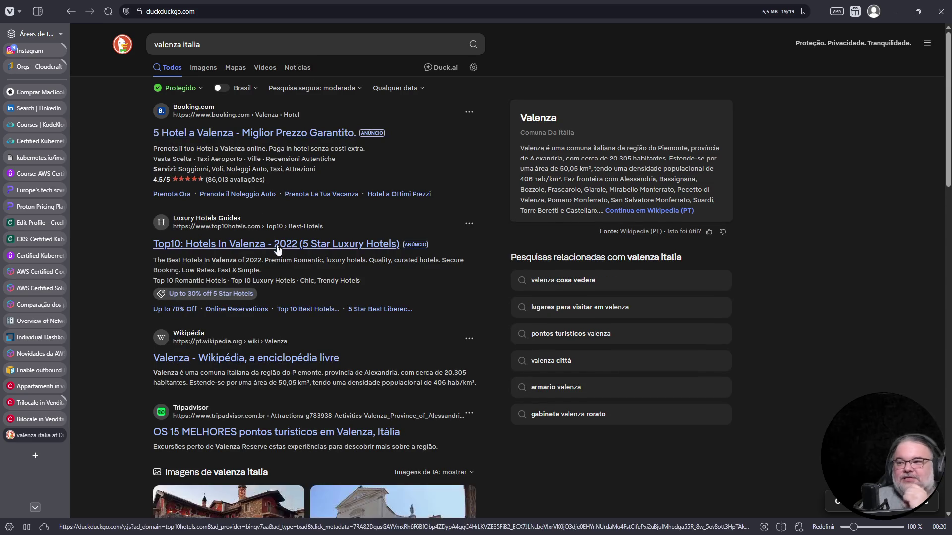
scroll(278, 249, "down", 2)
left_click(256, 256)
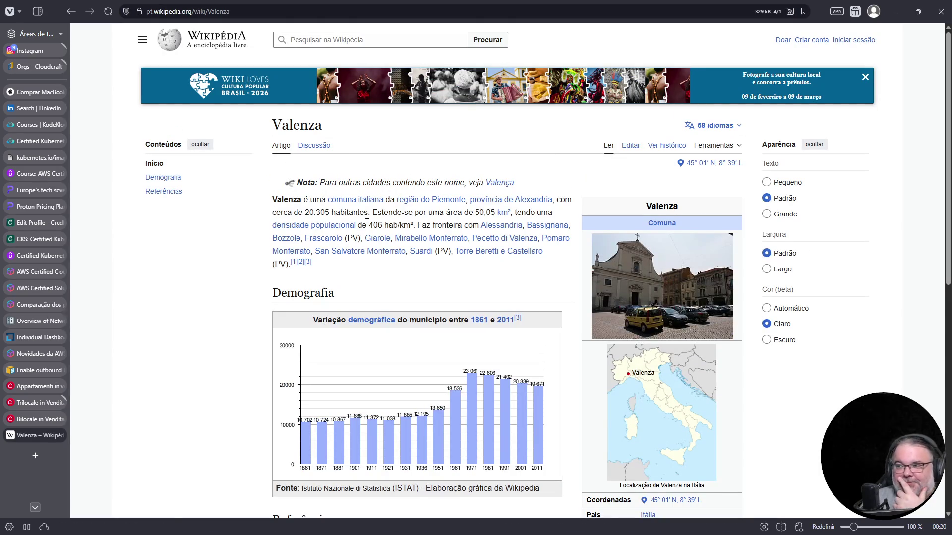
double_click(318, 212)
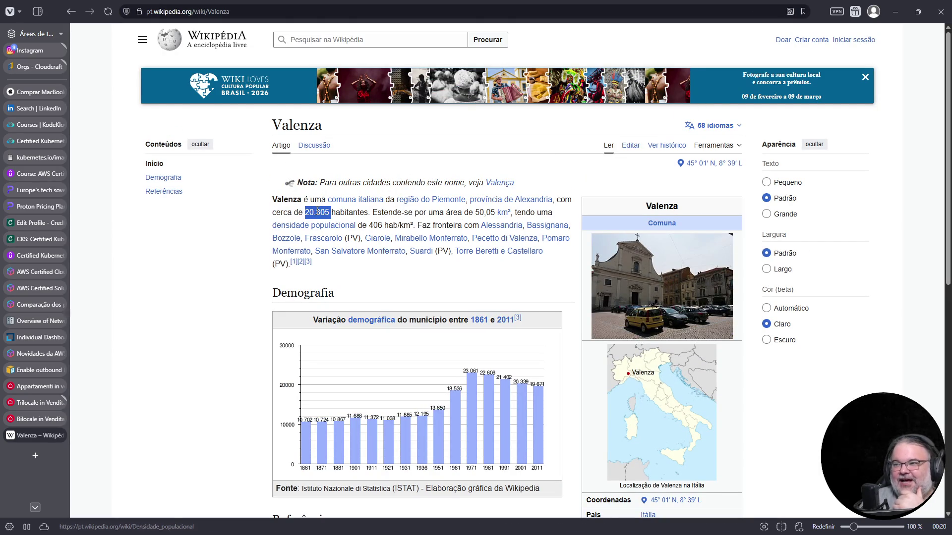
left_click(318, 212)
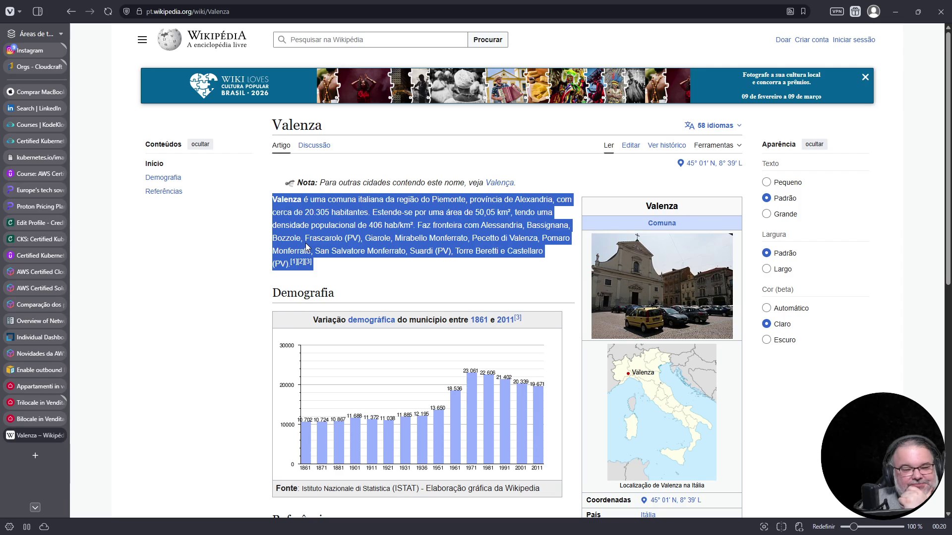
mouse_move(306, 242)
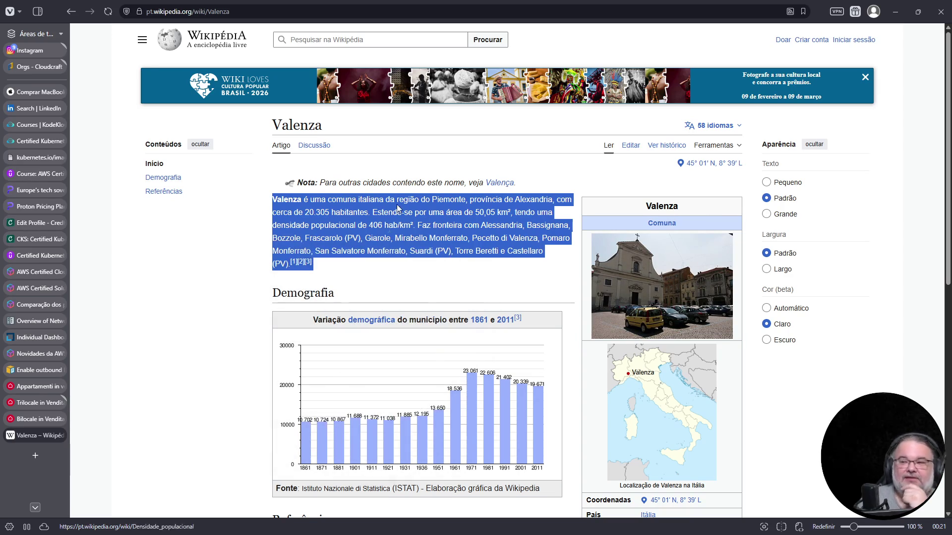
left_click(41, 421)
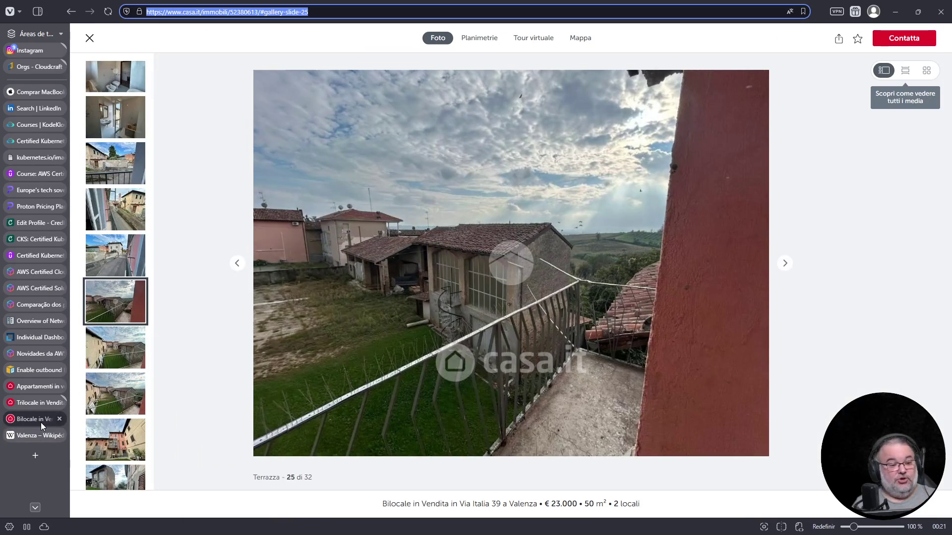
Step: Load idealista.it in a new tab and accept its cookies with 'Accetta e chiudi'
key("ctrl+t")
type("idela")
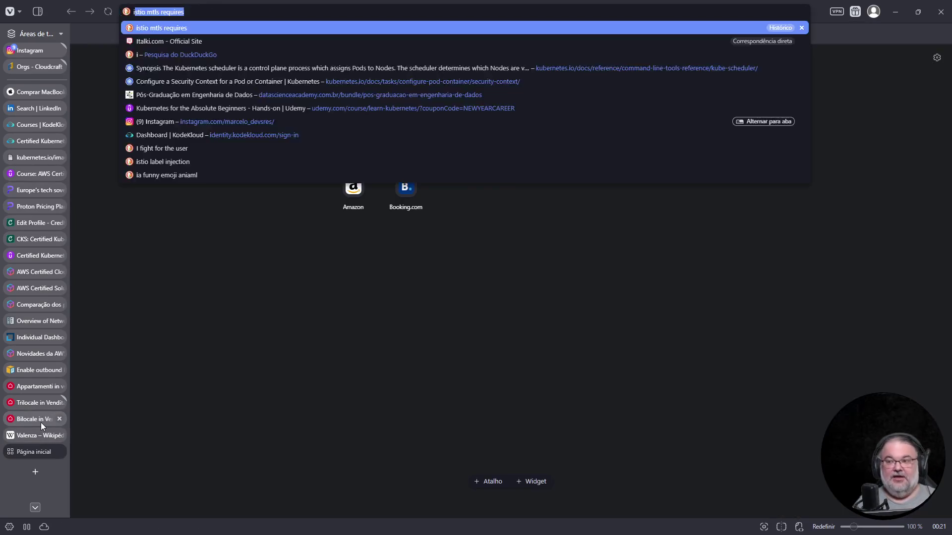
key("BackSpace")
key("BackSpace")
type("alista.it")
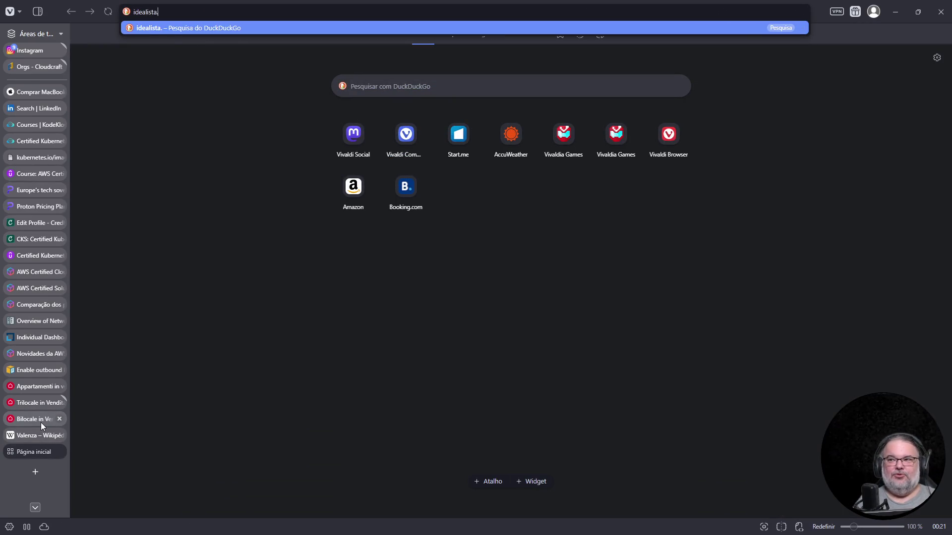
key("Return")
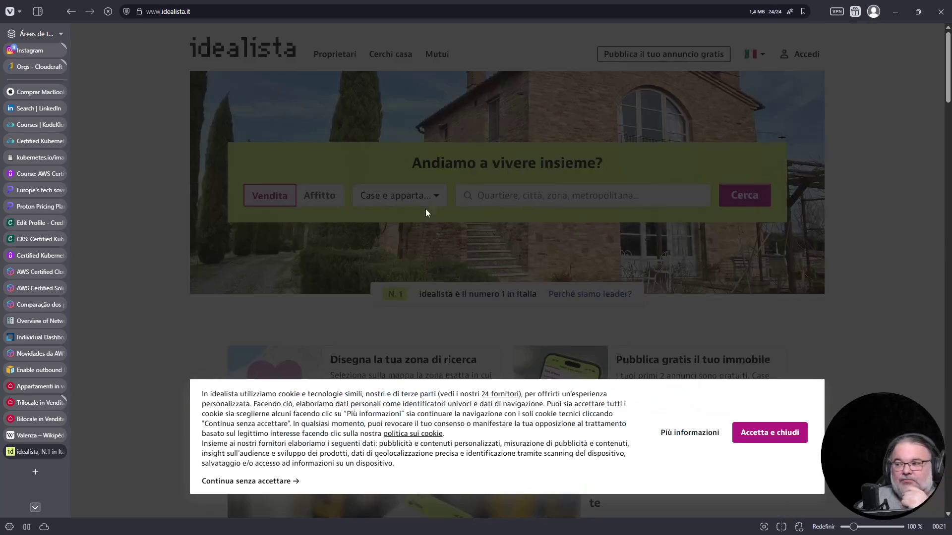
left_click(762, 436)
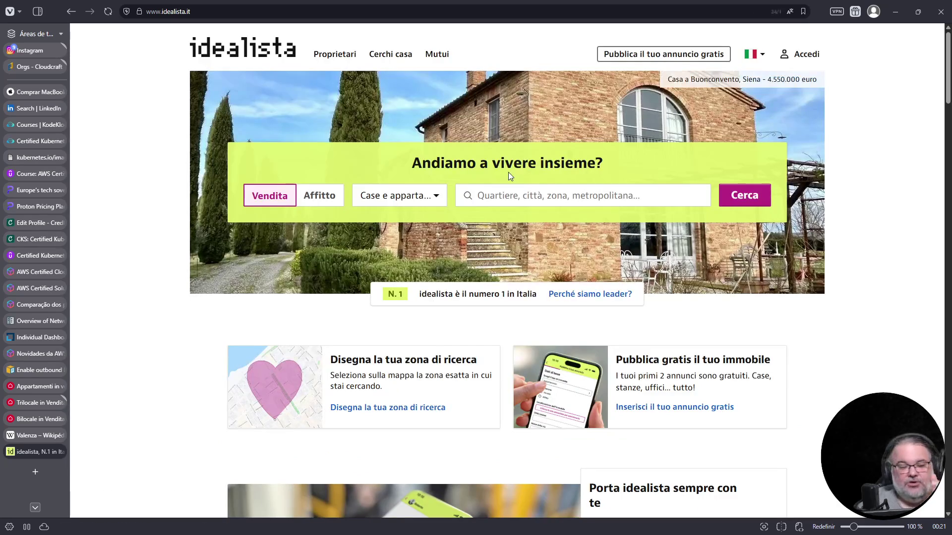
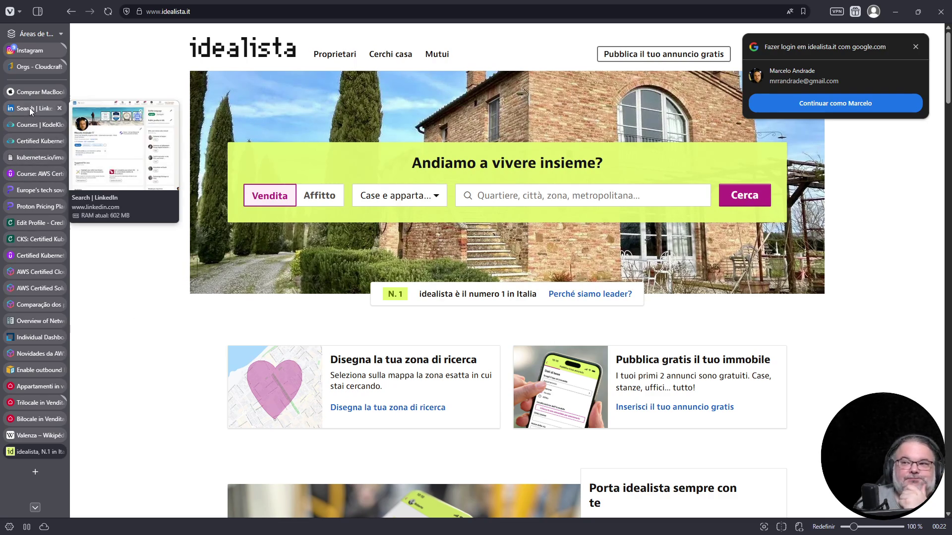
Step: Move the casa.it Bilocale tab up the tab bar and close its photo gallery
mouse_move(28, 422)
left_mouse_down()
mouse_move(37, 209)
mouse_move(25, 111)
left_mouse_up()
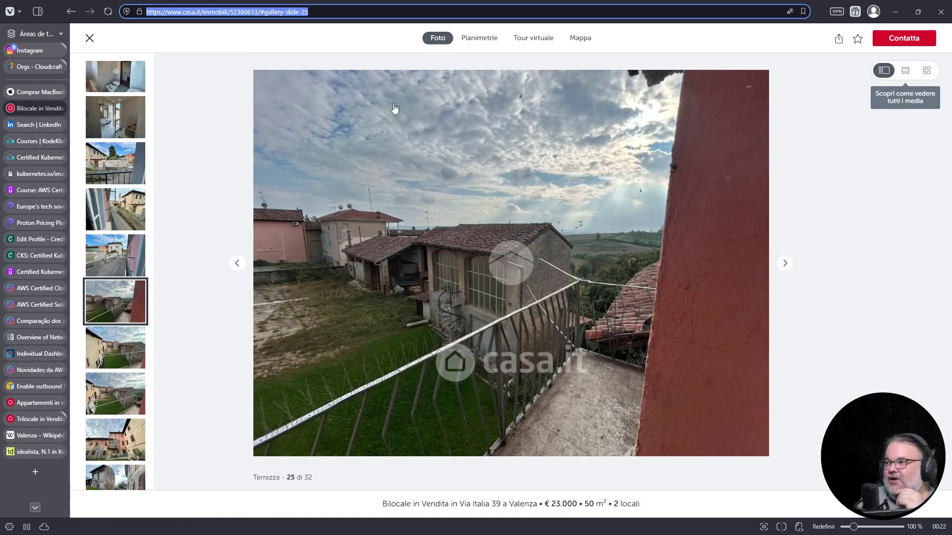
left_click(89, 38)
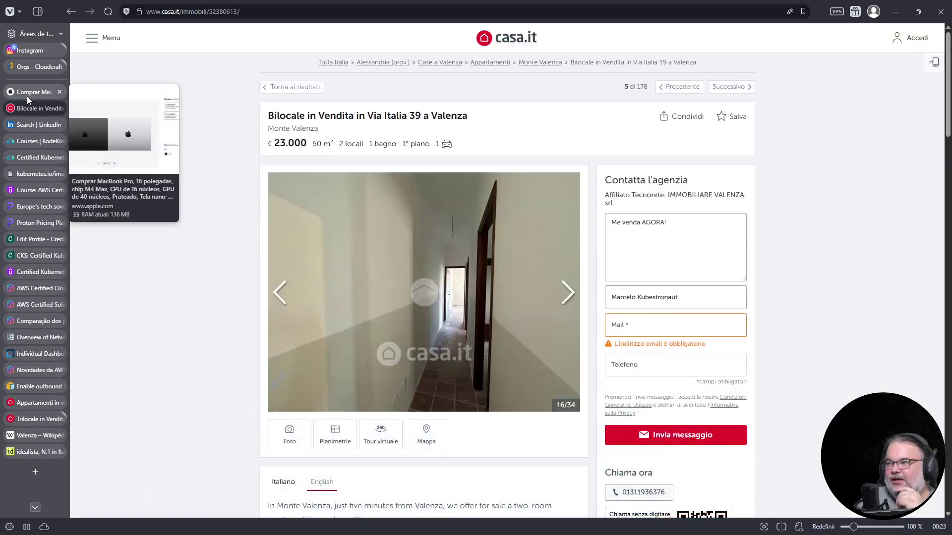
left_click(28, 93)
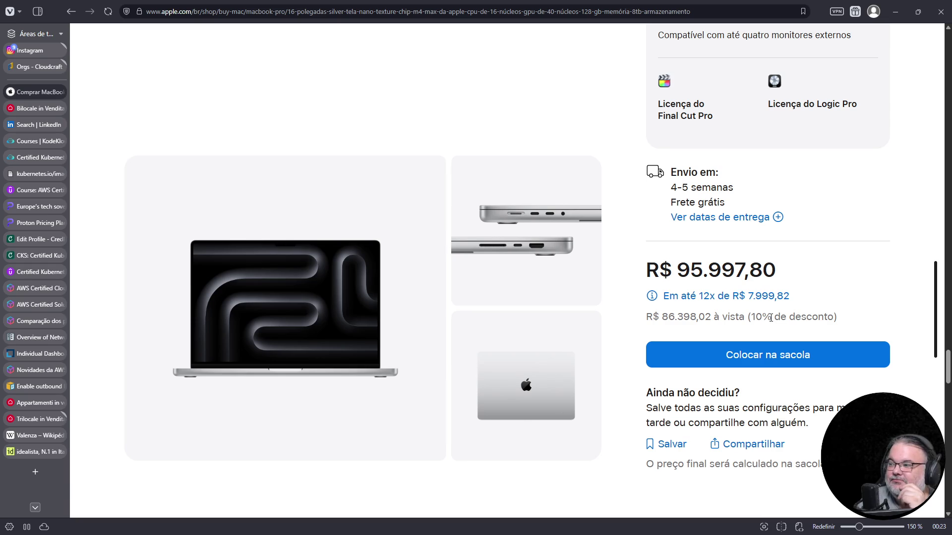
left_click(45, 108)
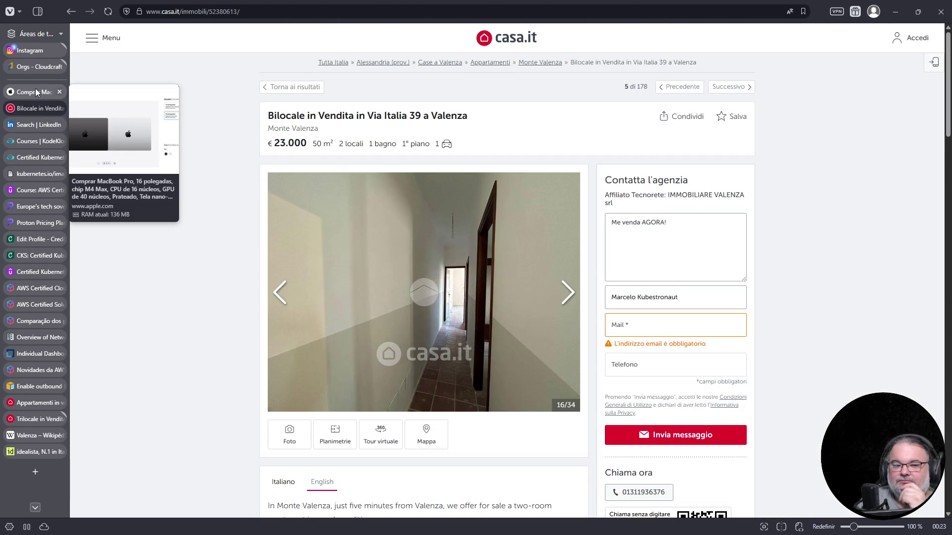
Step: Compare the MacBook Pro page with the Valenza flat listing, then go to the KodeKloud tab
left_click(36, 91)
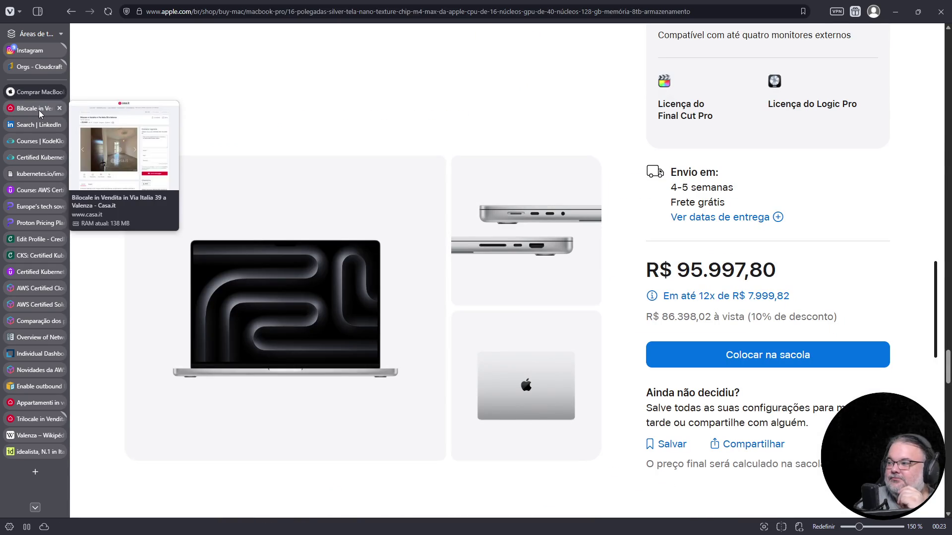
left_click(39, 110)
left_click(38, 93)
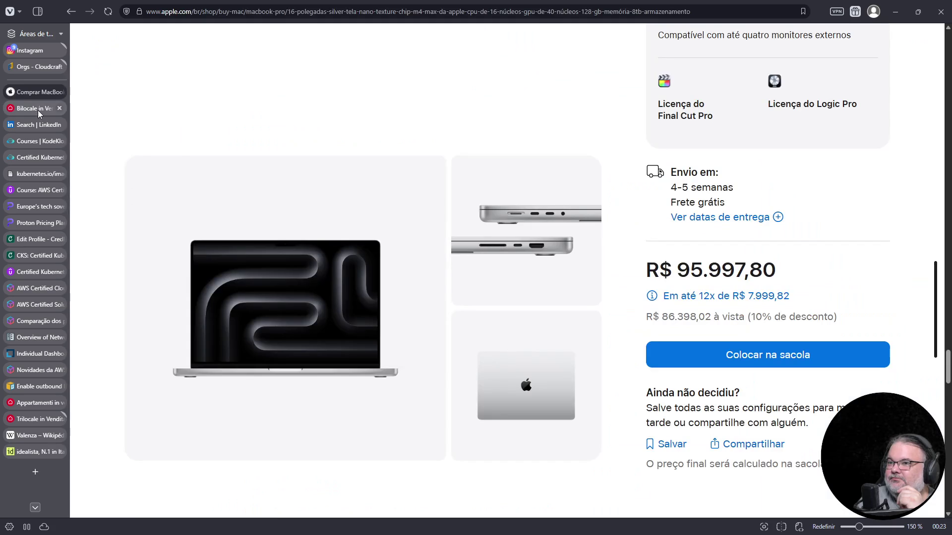
left_click(37, 111)
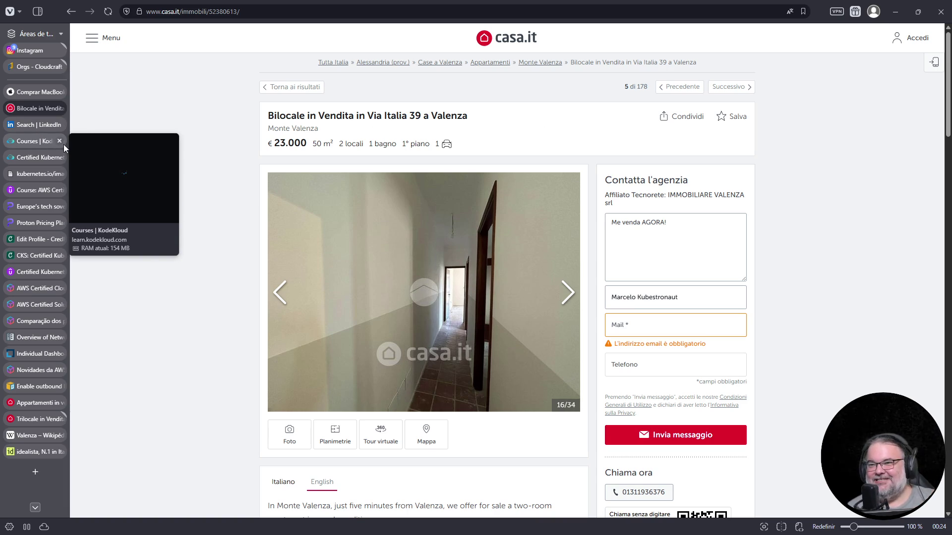
left_click(37, 155)
Step: In the Backup and Restore Methods lab, run kubectl get deployments and answer 2
left_click(41, 141)
left_click(42, 161)
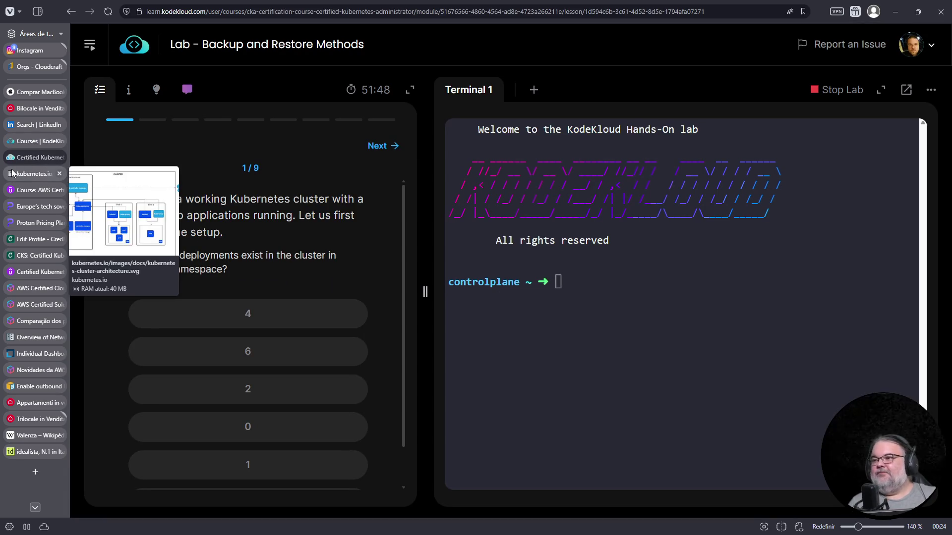
left_click(583, 307)
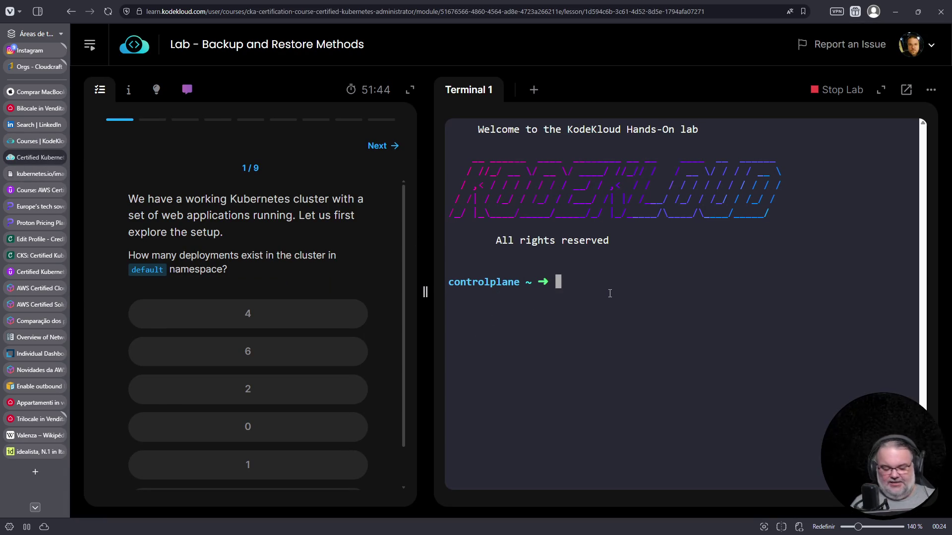
type("kubectl get ")
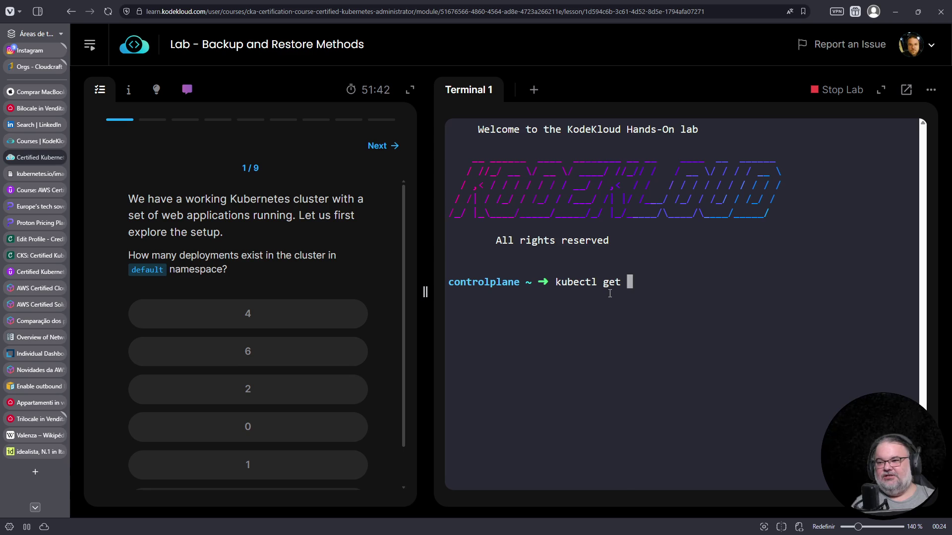
type("deployments")
key("Return")
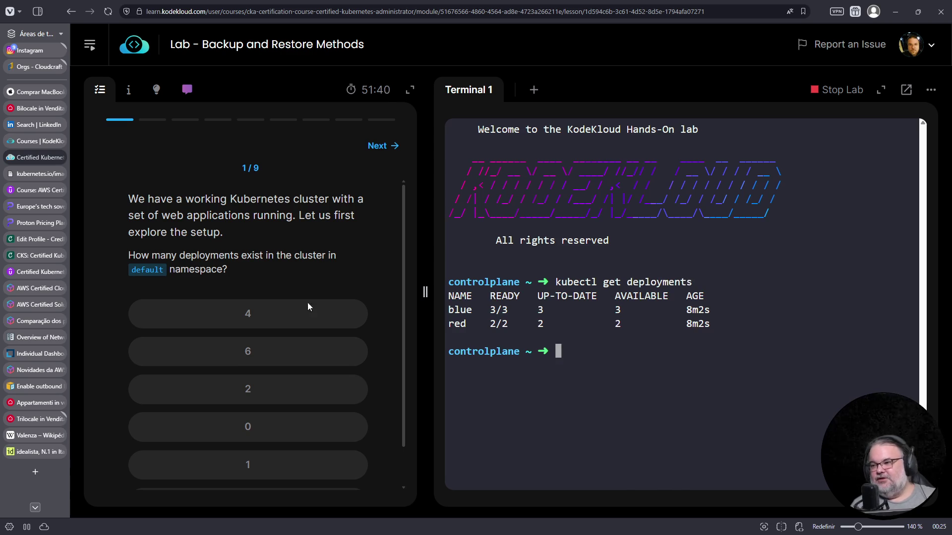
left_click(265, 392)
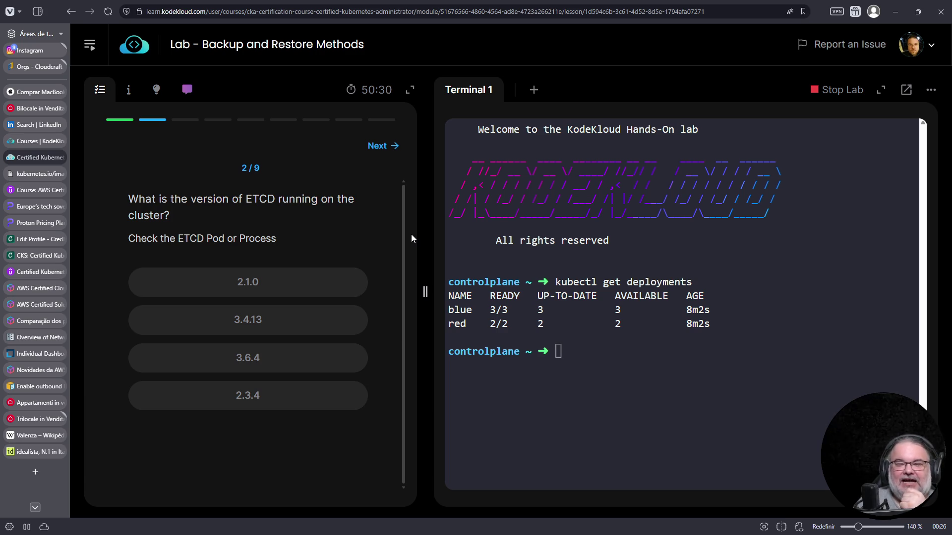
Step: List pods across all namespaces with kubectl get pods -A
left_click(598, 309)
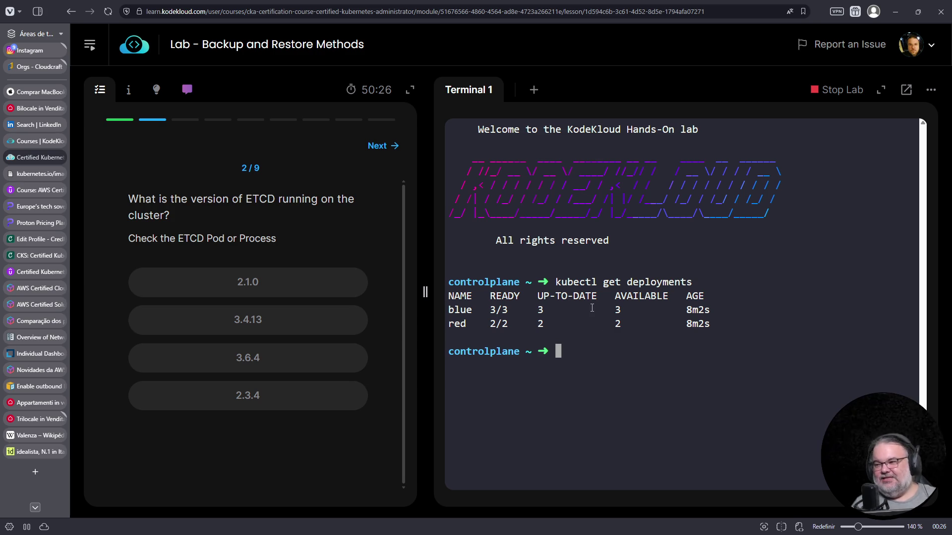
type("kubectl get pods -o")
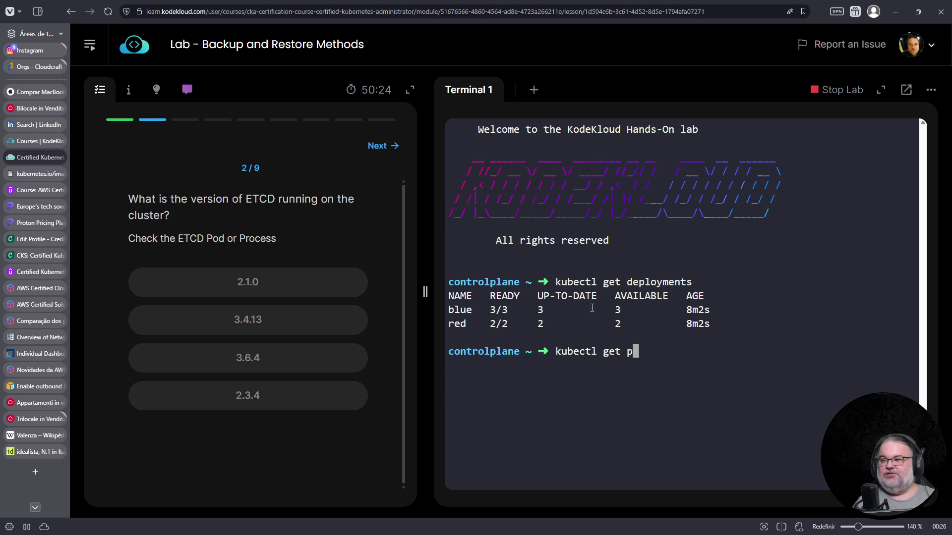
key("BackSpace")
type("-A")
key("Return")
key("Up")
key("BackSpace")
key("BackSpace")
type("A")
key("Return")
Step: Print the etcd-controlplane pod's YAML with k -n kube-system get pods etcd-controlplane -o yaml
type("k -n ")
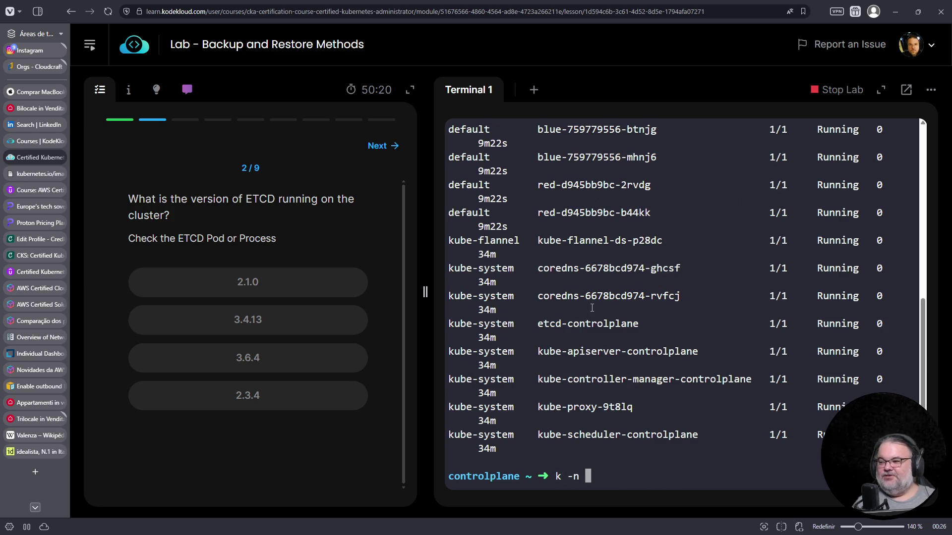
type("kube-system etcd-controlplane")
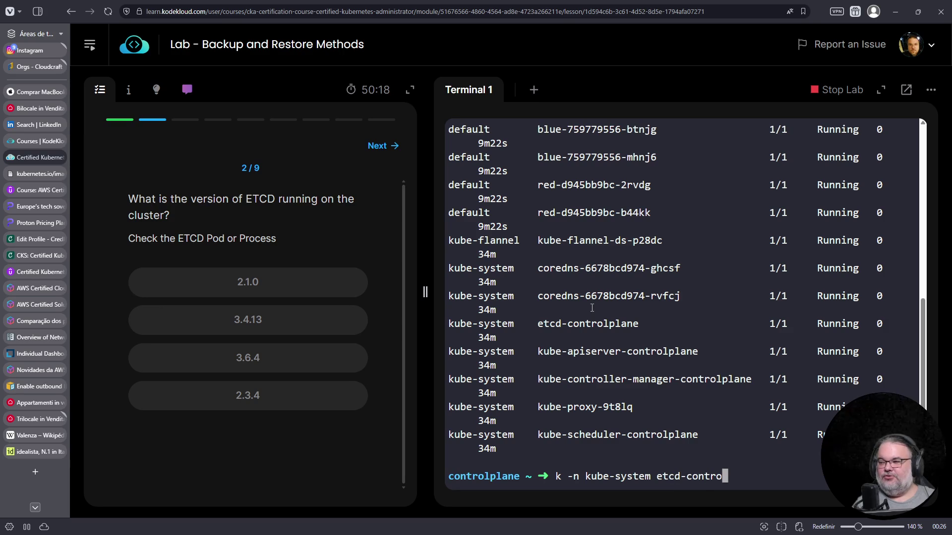
key("Return")
key("Up")
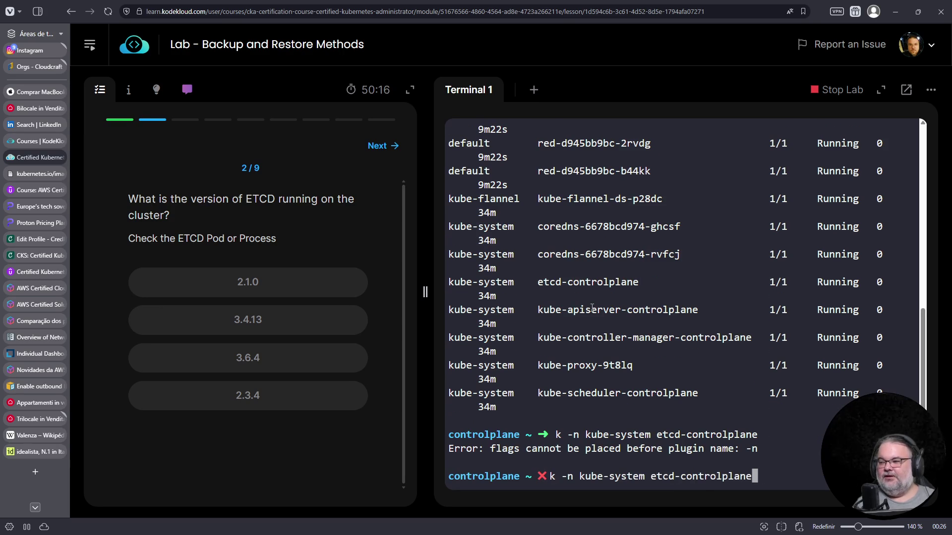
key("Left")
key("Left")
key("Left")
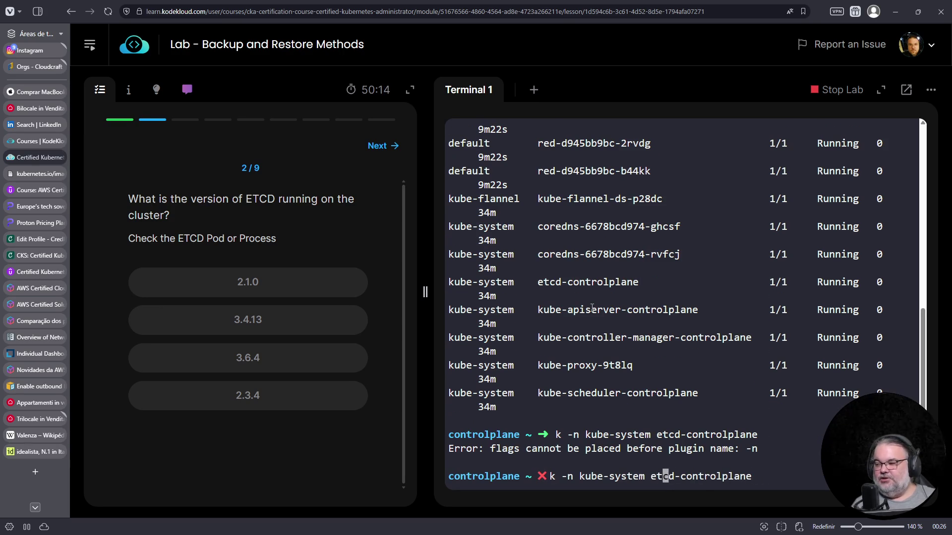
type("get pods")
key("End")
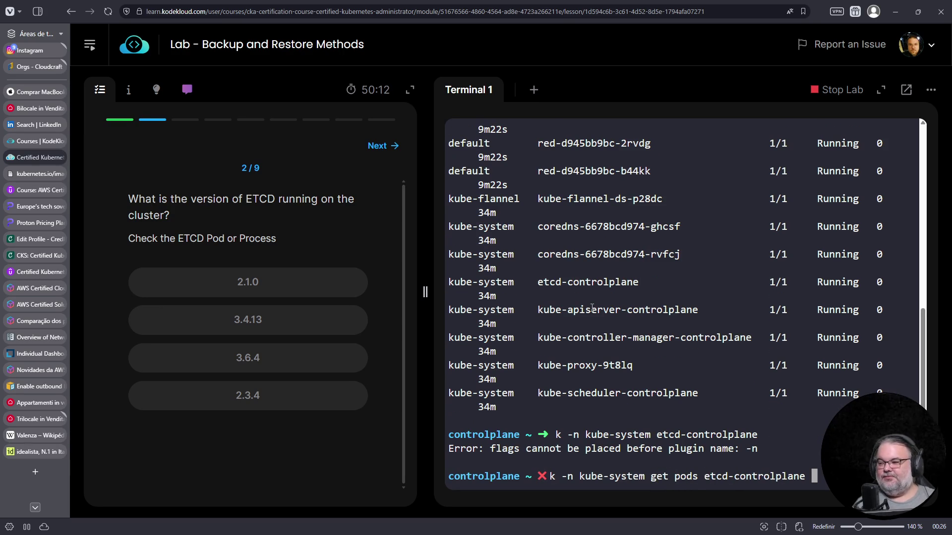
key("Return")
key("Up")
type("-")
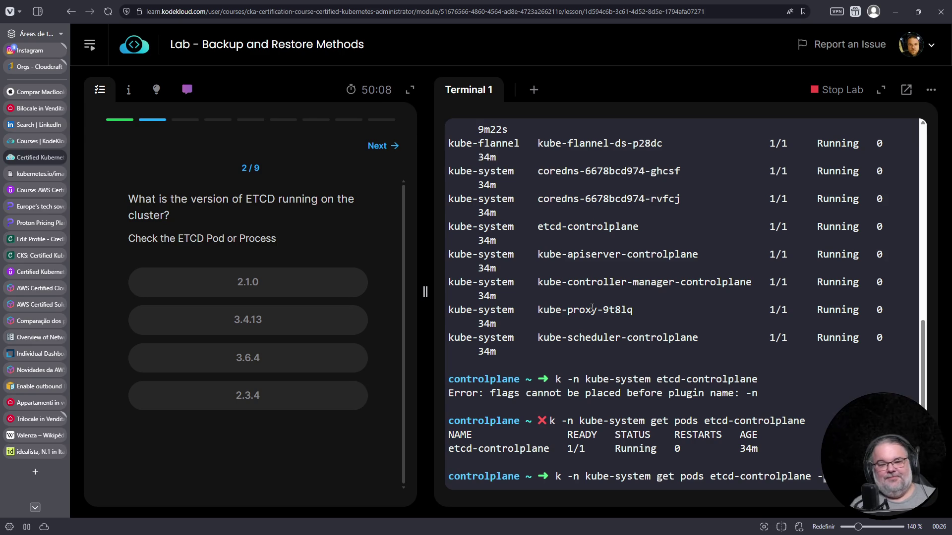
type("o yaml")
key("Return")
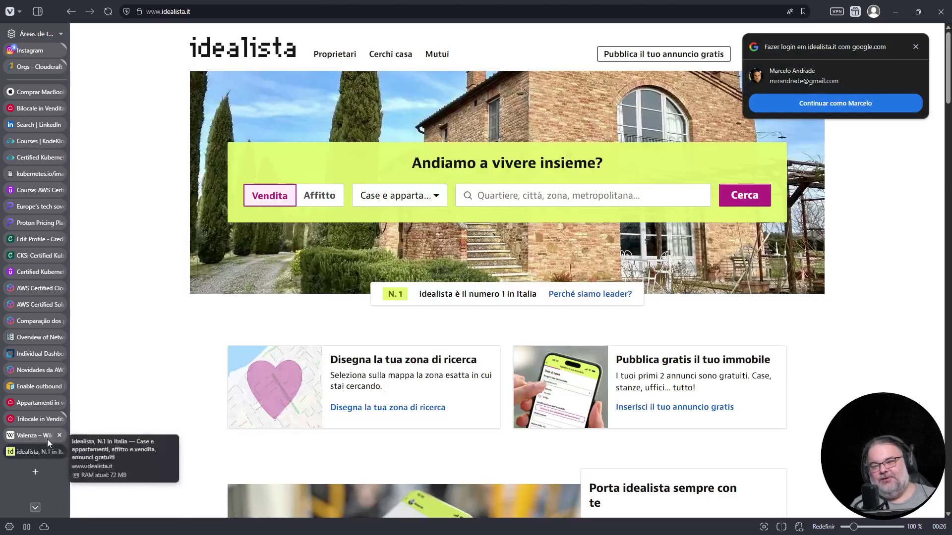
left_click(60, 436)
Step: Close the idealista tab, search for 'celebrity hire google', then close the results
left_click(59, 435)
key("ctrl+t")
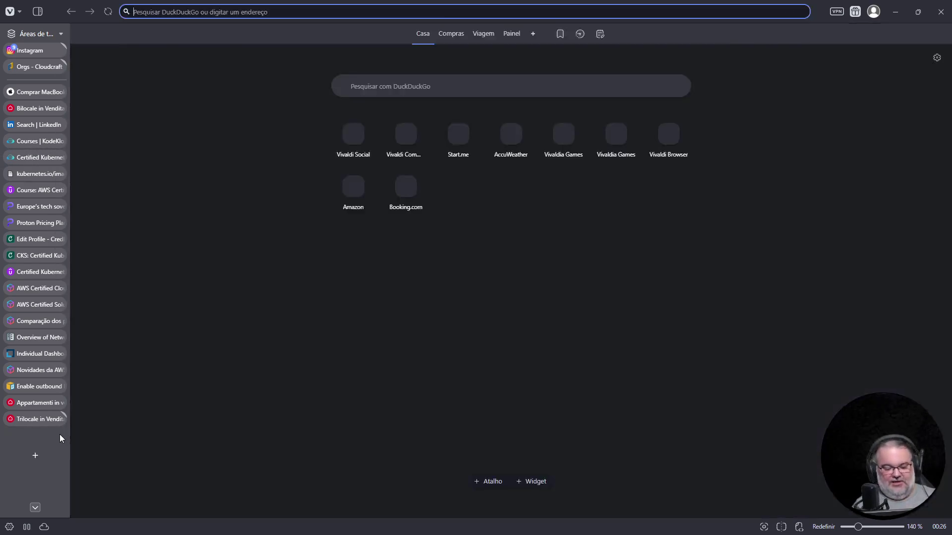
type("celebrity hire ")
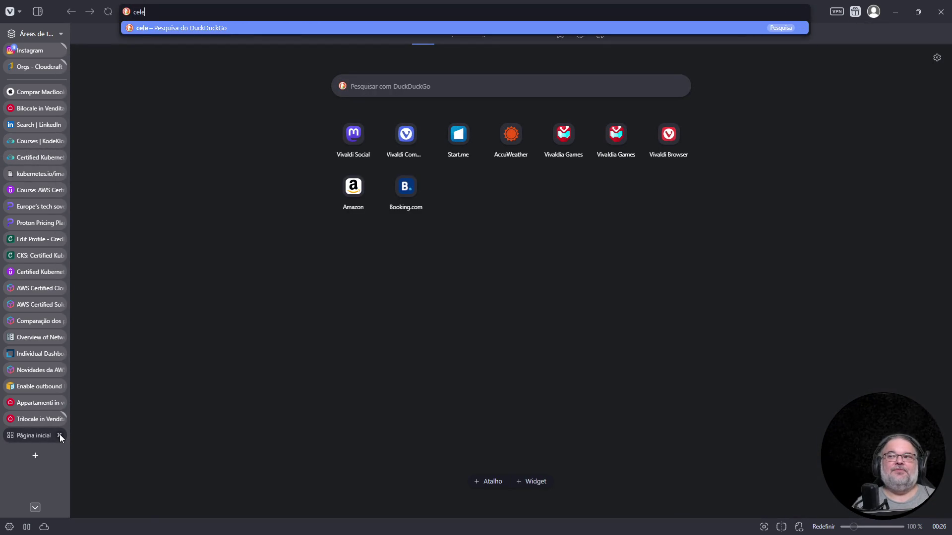
type("google")
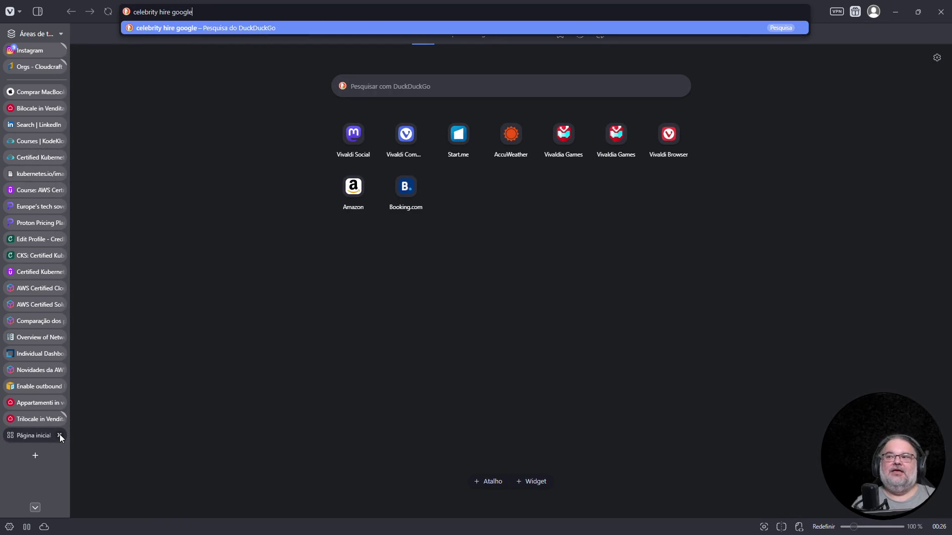
key("Return")
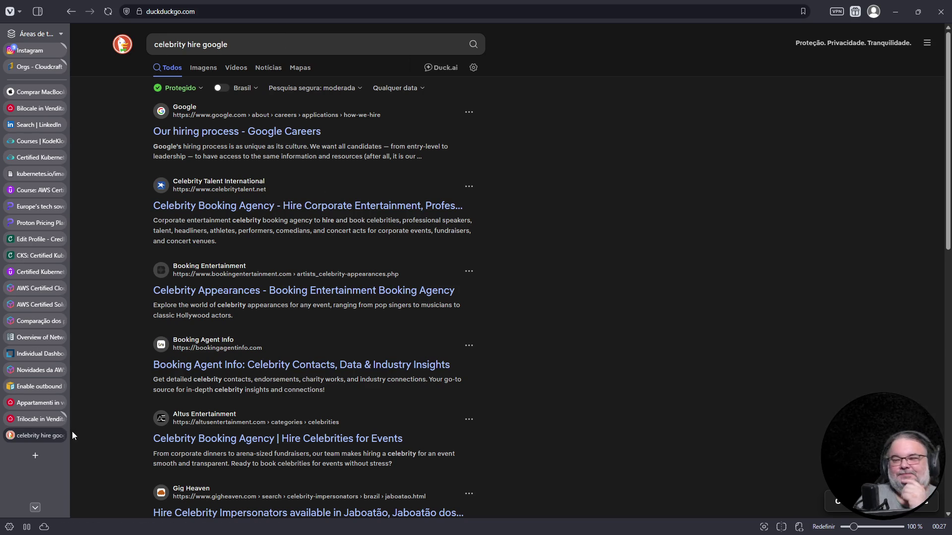
left_click(60, 435)
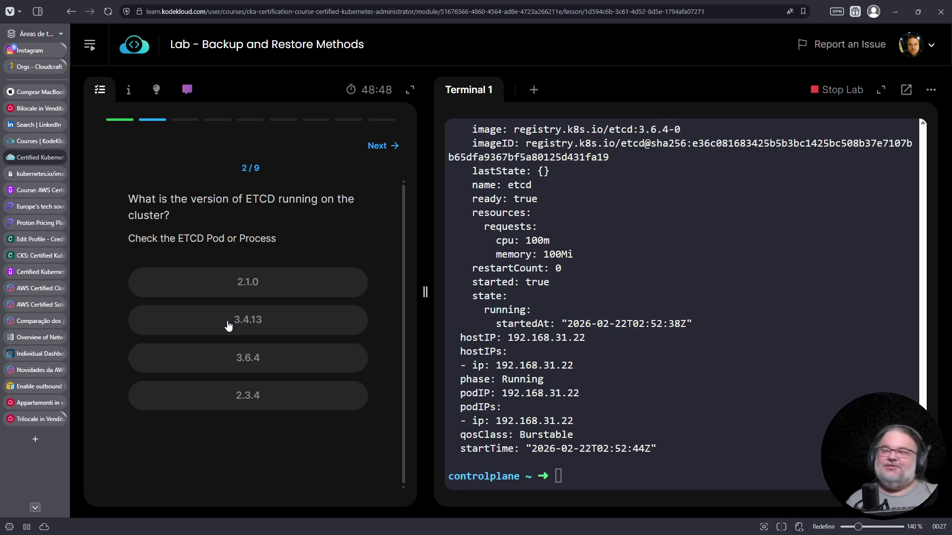
Step: Answer the etcd version question with 3.6.4 and select the etcd image line
left_click(622, 348)
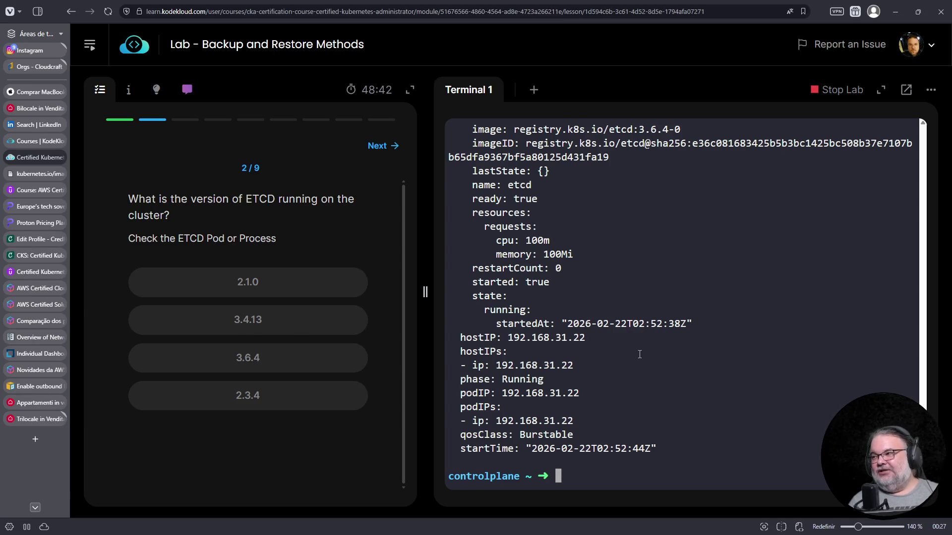
left_click(273, 358)
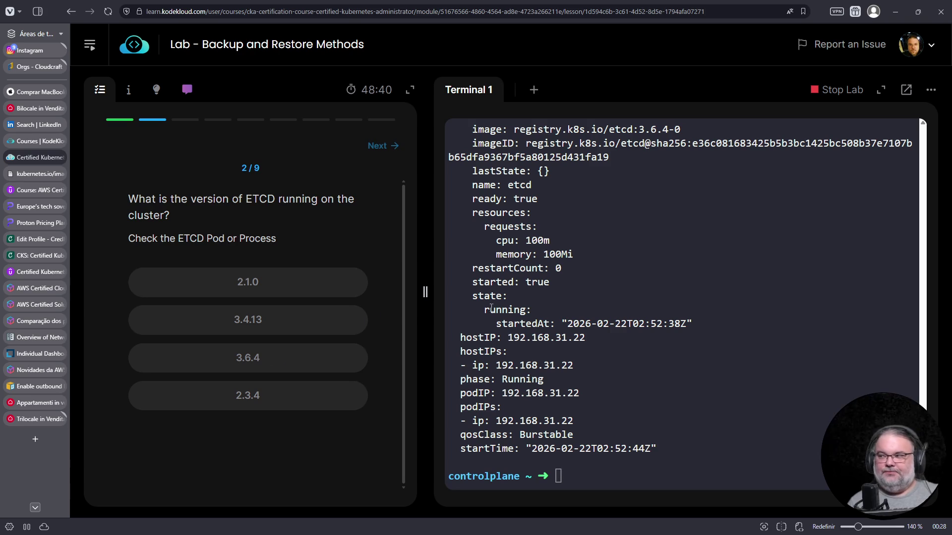
double_click(634, 129)
triple_click(634, 129)
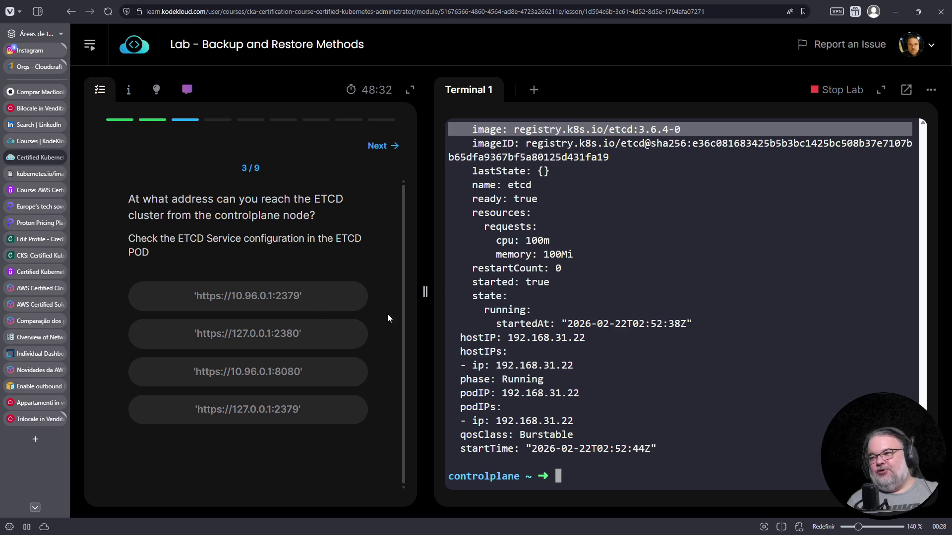
left_click(640, 294)
Step: List kube-system pods with k -n kube-system get pods -o wide and inspect etcd-controlplane
type("k -n kube-system get pods -o wide")
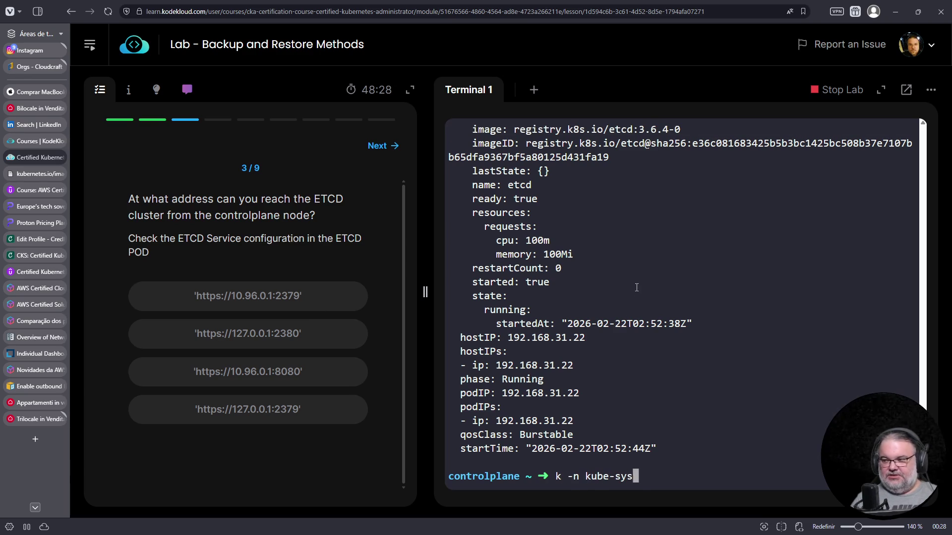
key("Return")
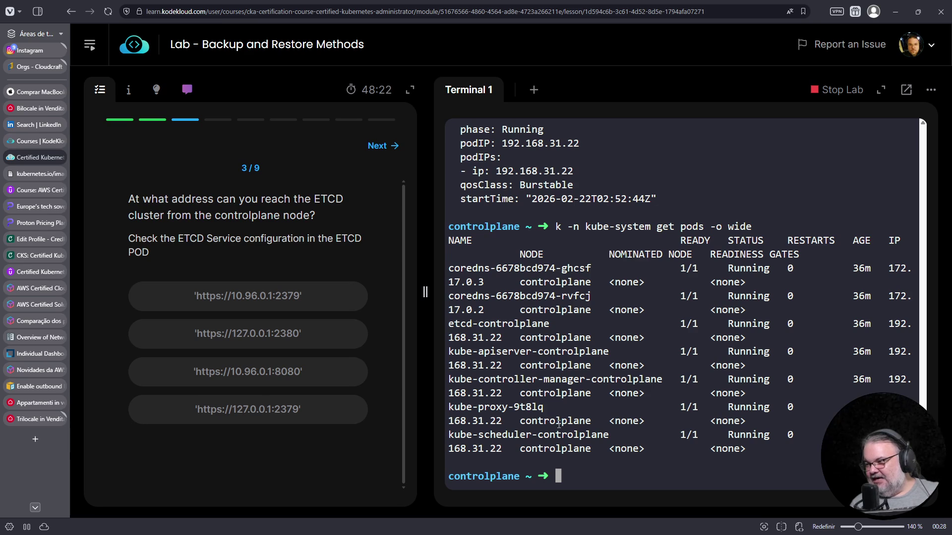
triple_click(505, 324)
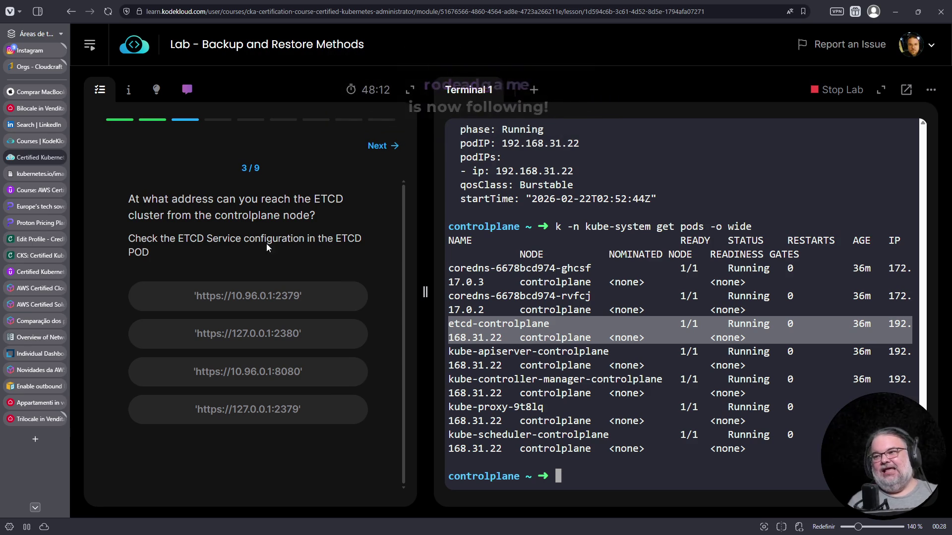
left_click_drag(177, 239, 240, 241)
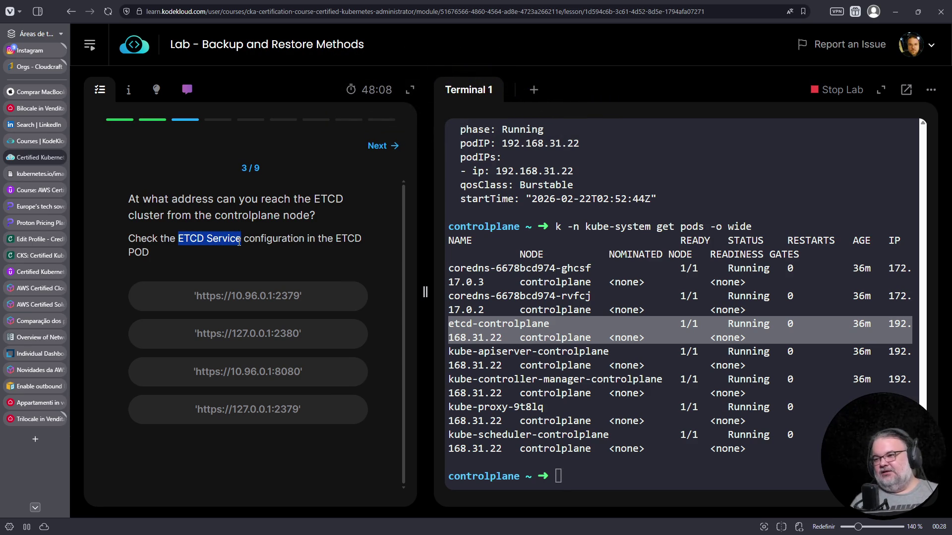
left_click(510, 366)
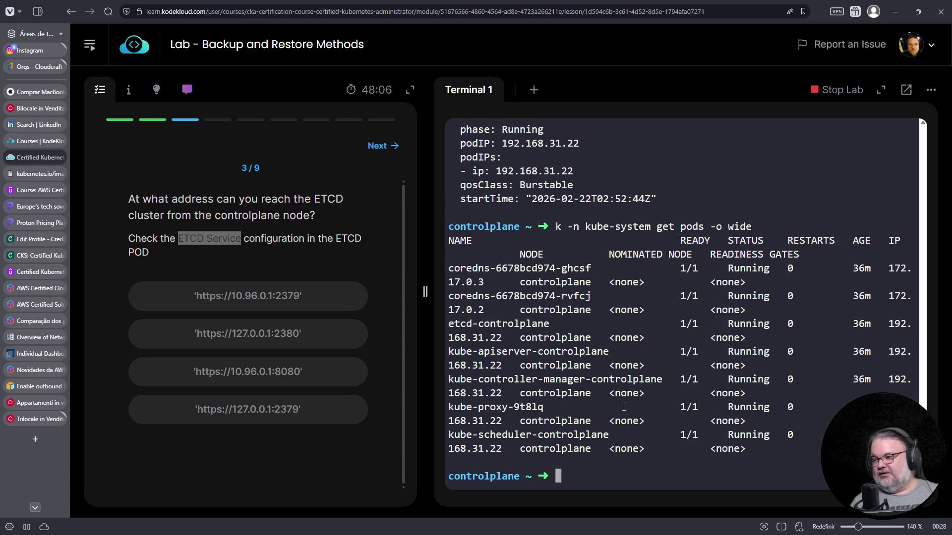
key("Up")
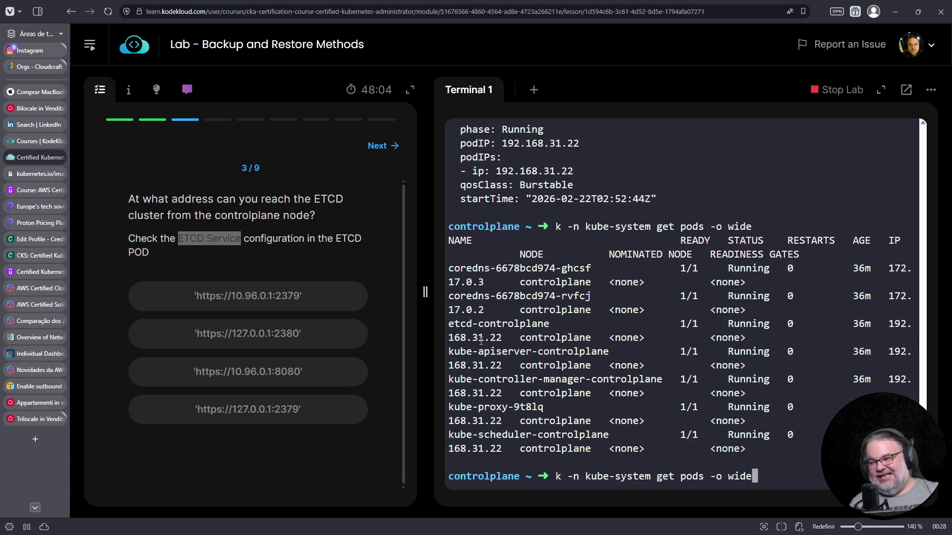
Step: Print the etcd-controlplane pod YAML and scroll up through its command flags
double_click(483, 339)
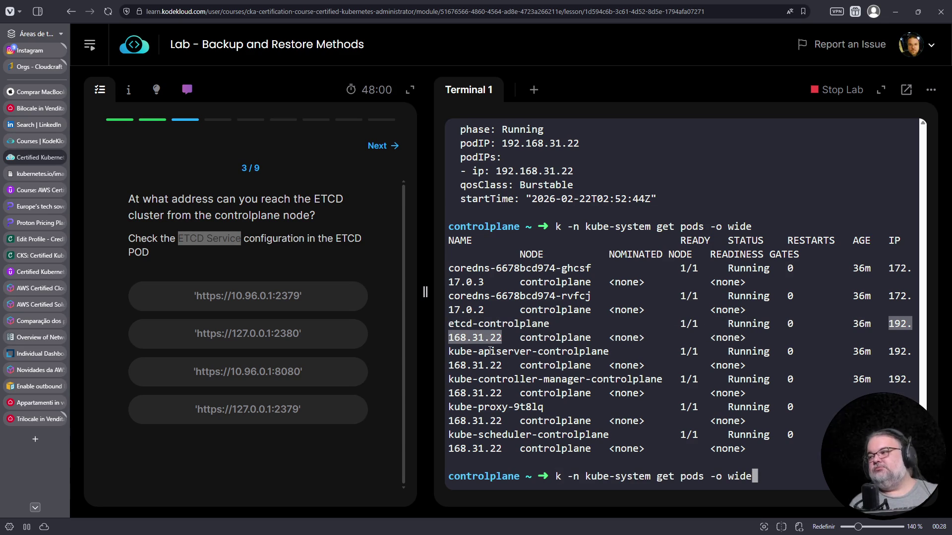
key("BackSpace")
key("BackSpace")
key("BackSpace")
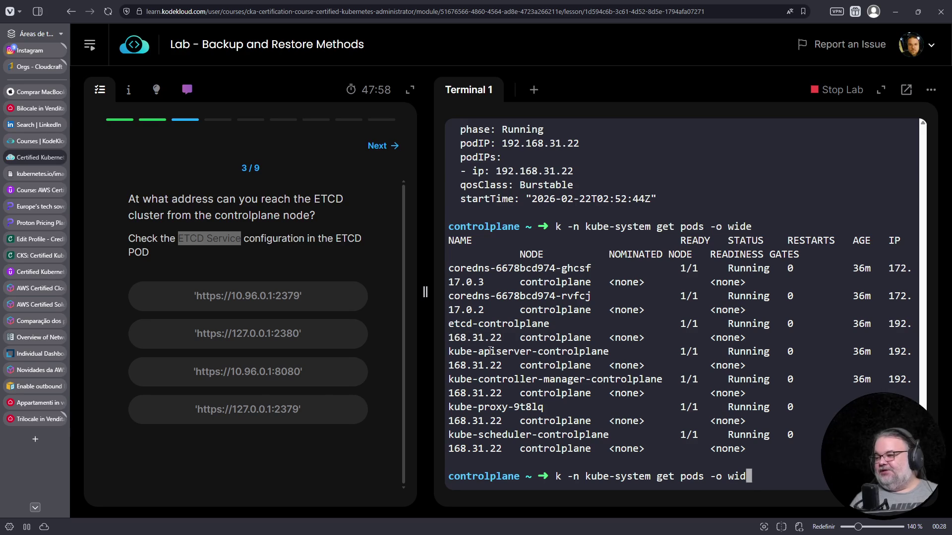
type("etcd-contro")
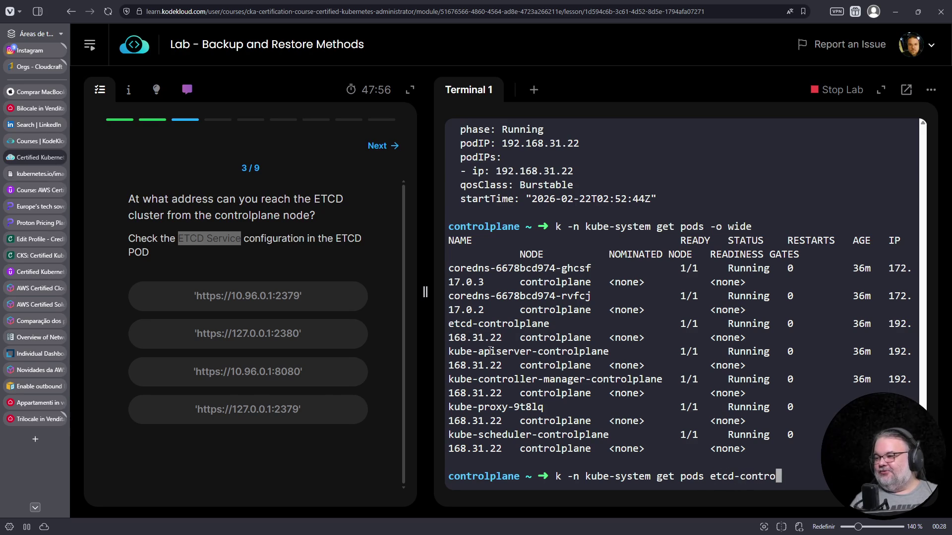
type("lplane -o")
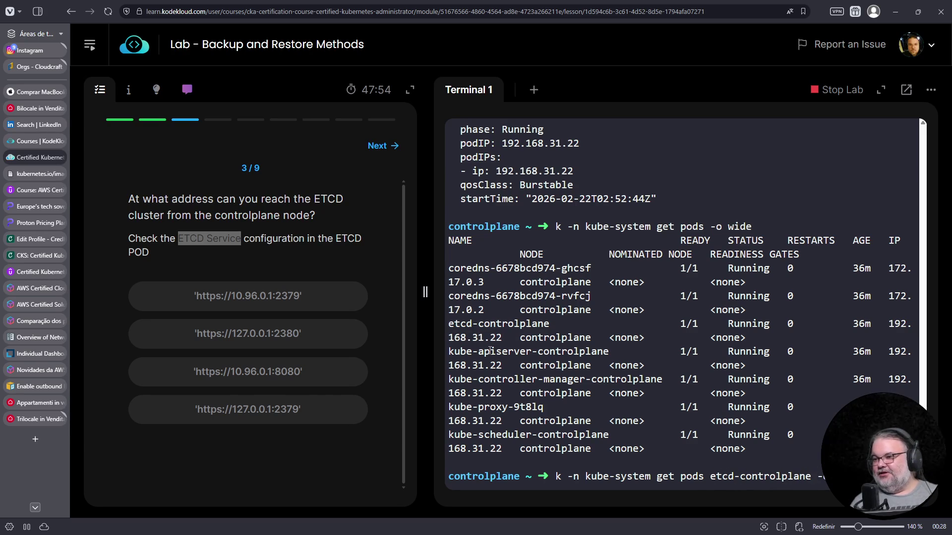
key("Return")
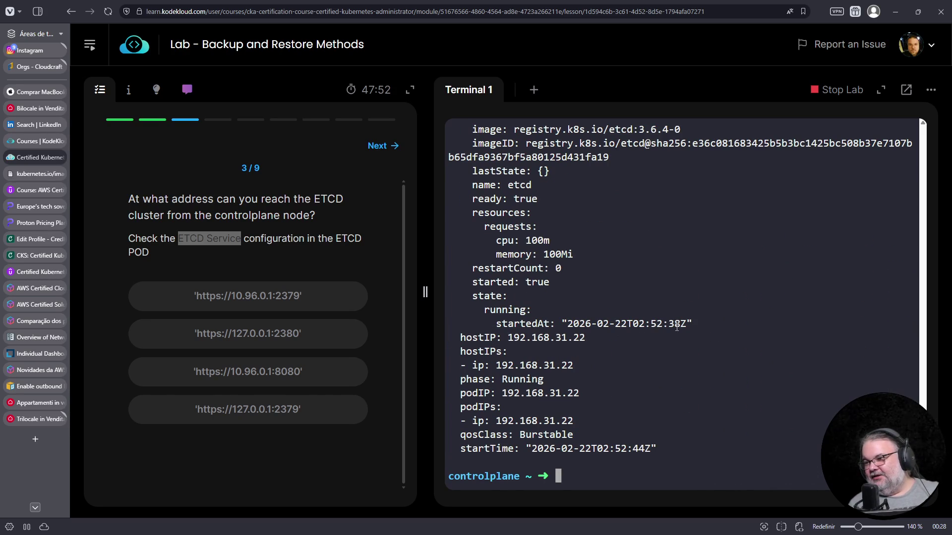
scroll(677, 327, "up", 15)
scroll(675, 328, "up", 10)
scroll(624, 341, "up", 5)
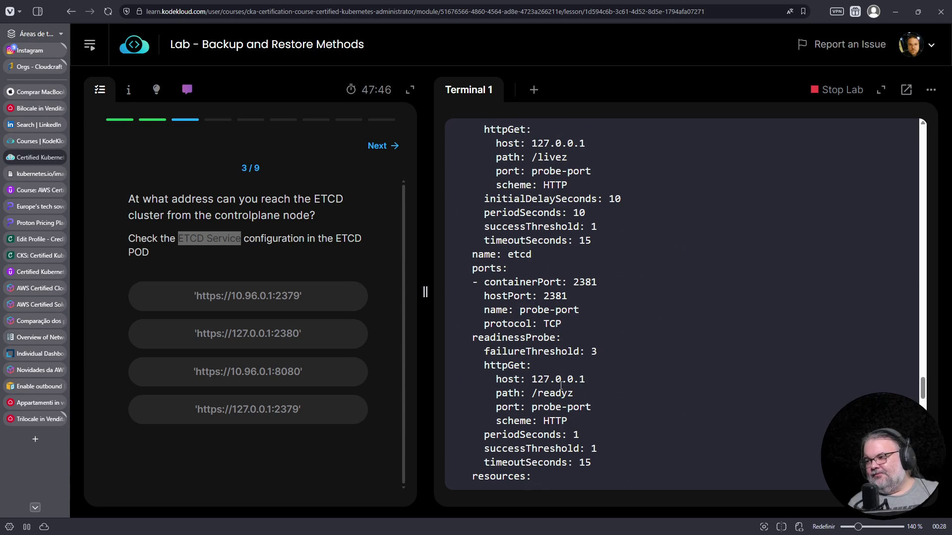
double_click(555, 296)
scroll(563, 296, "up", 5)
scroll(563, 296, "up", 8)
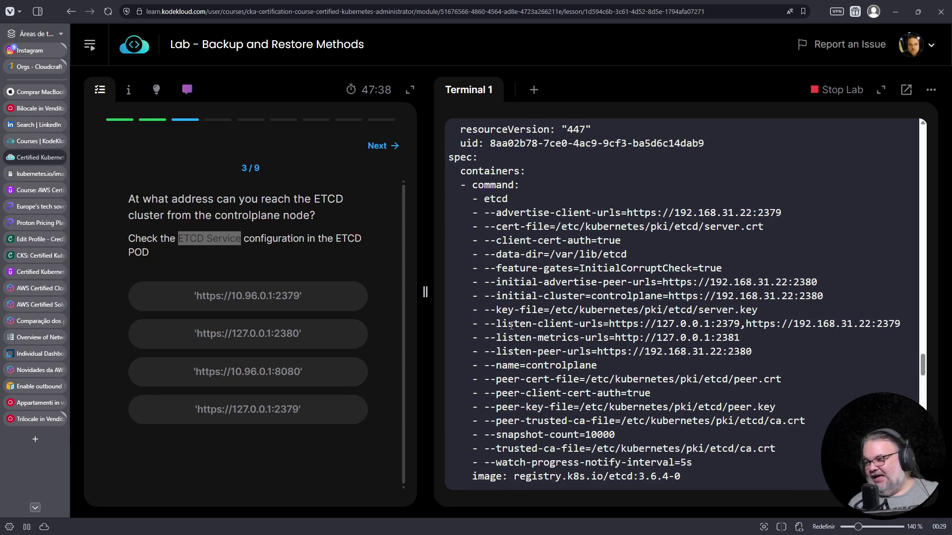
left_click_drag(497, 323, 615, 324)
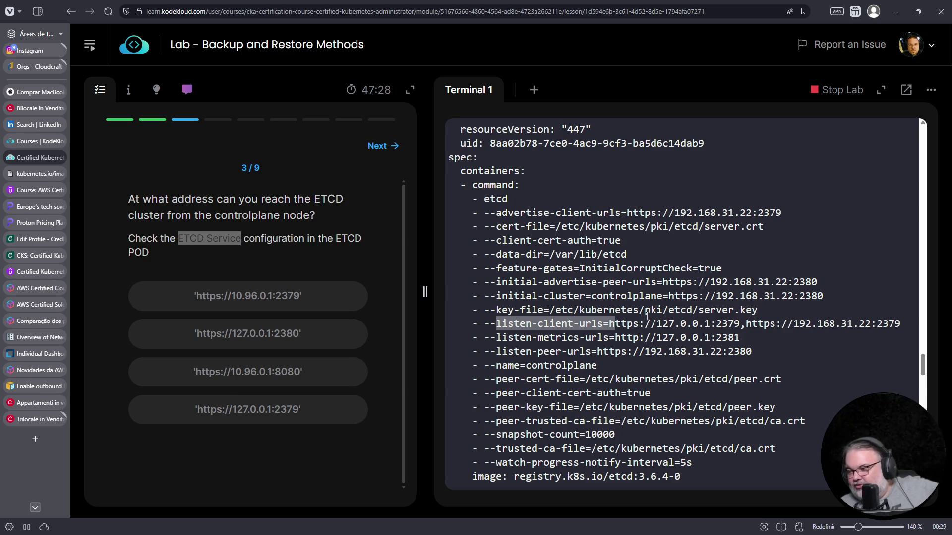
left_click(249, 407)
left_click(213, 410)
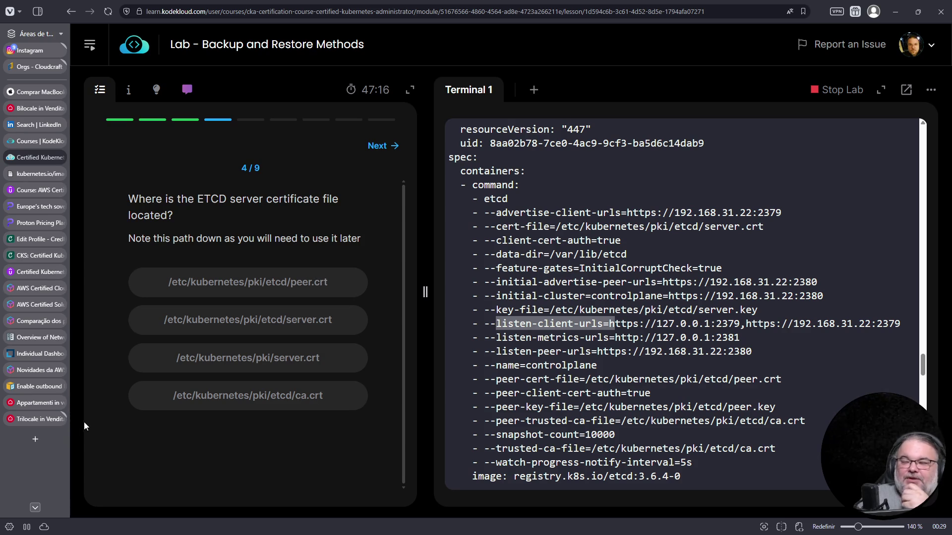
left_click(51, 436)
Step: Search for 'leadership principals' and open the Amazon.jobs Leadership Principles result
left_click(281, 13)
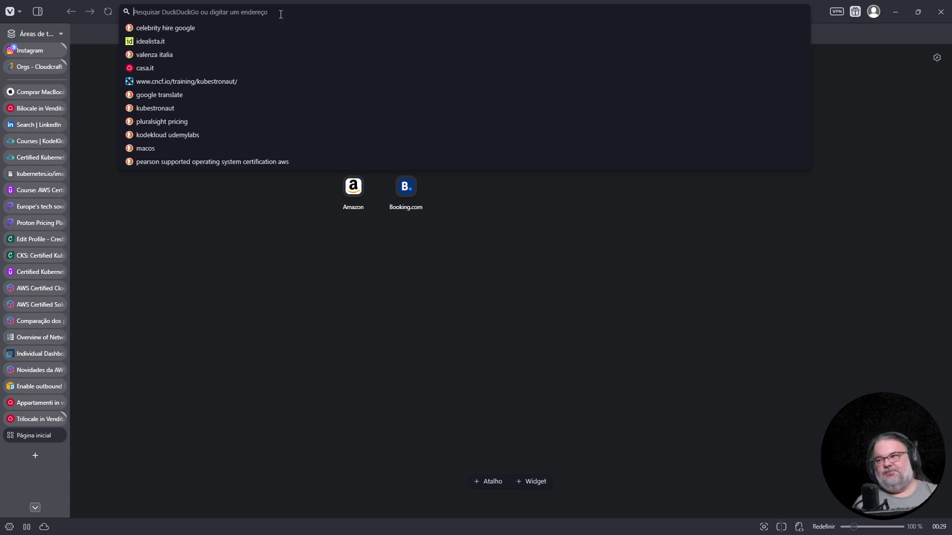
type("leadershiup")
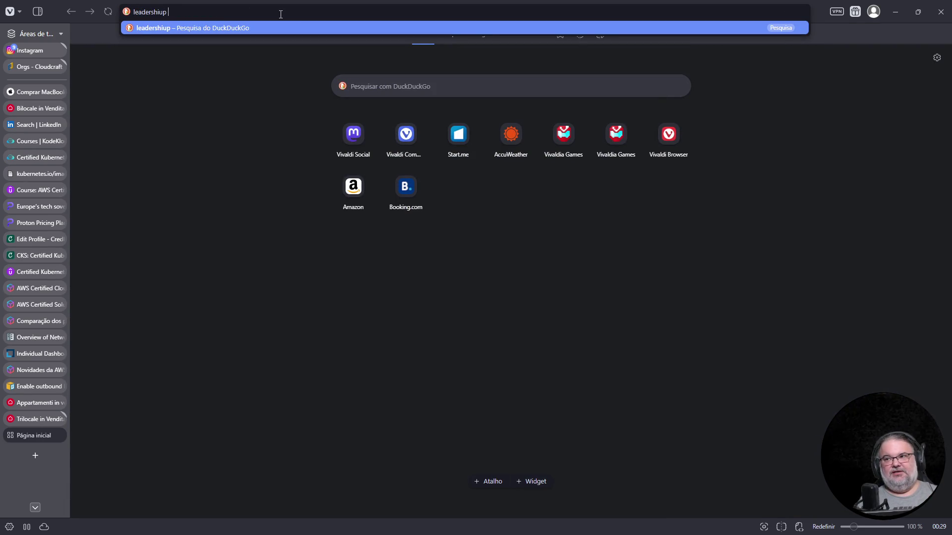
key("BackSpace")
key("BackSpace")
type("p principals")
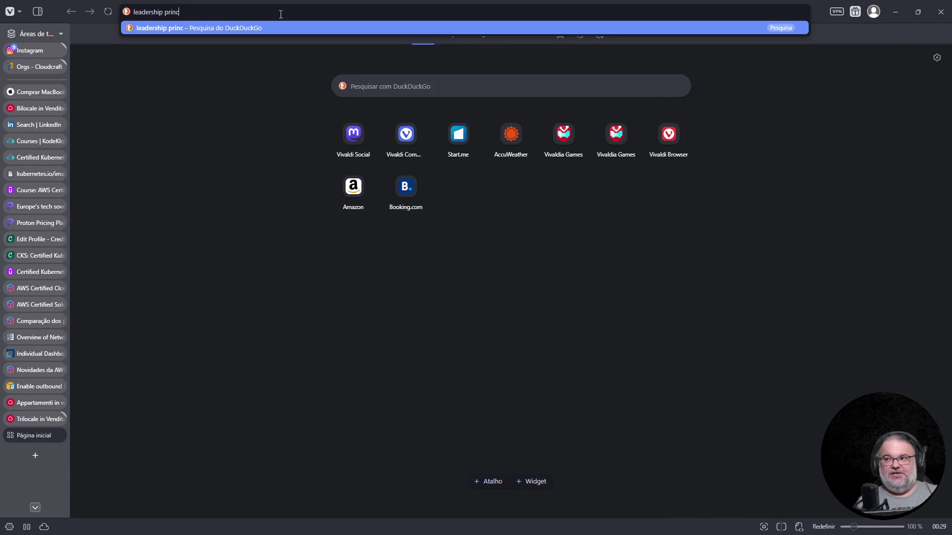
key("Return")
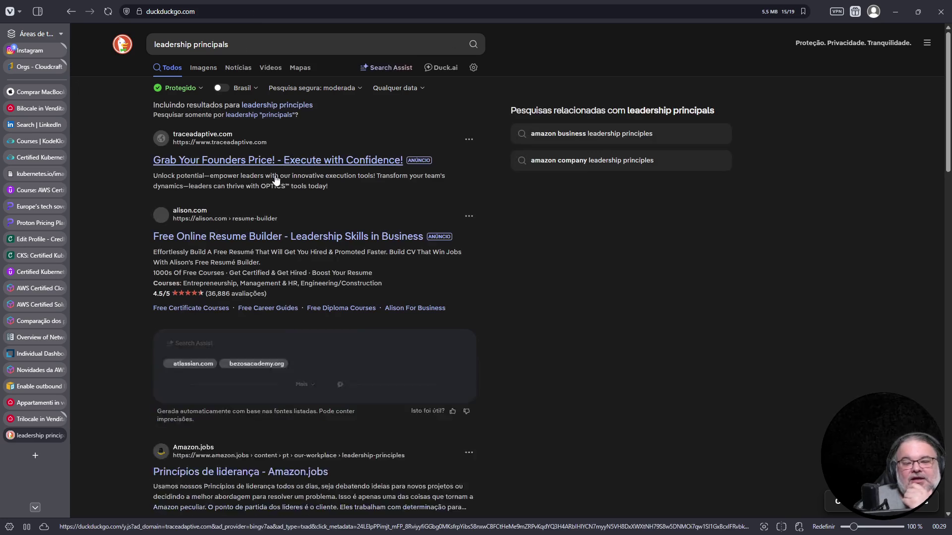
scroll(250, 363, "down", 4)
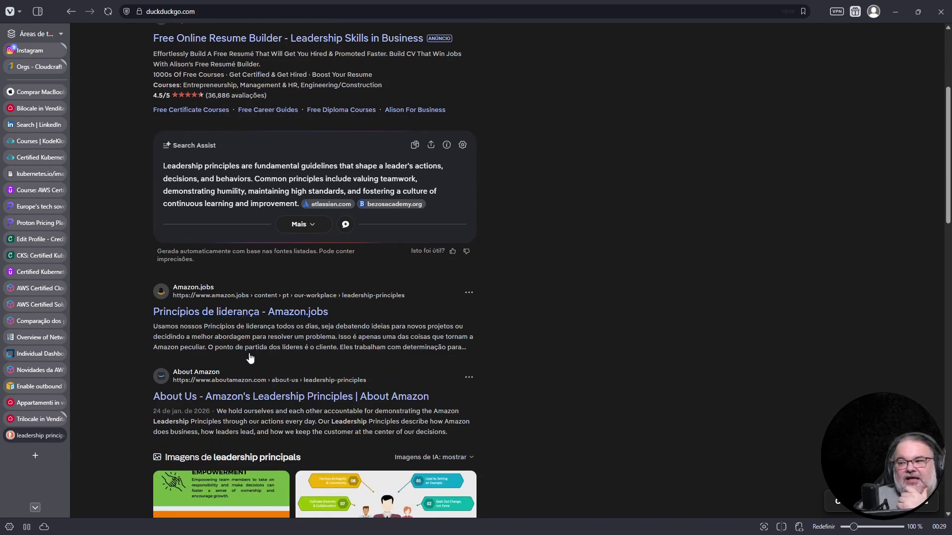
left_click(249, 317)
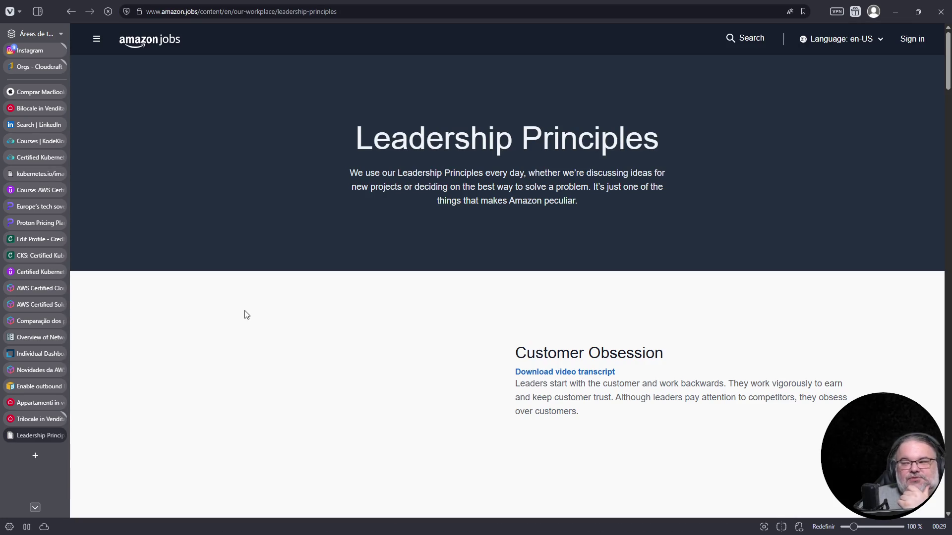
Step: Read down to Bias for Action and Frugality, then switch to the Trilocale listing
scroll(296, 398, "down", 5)
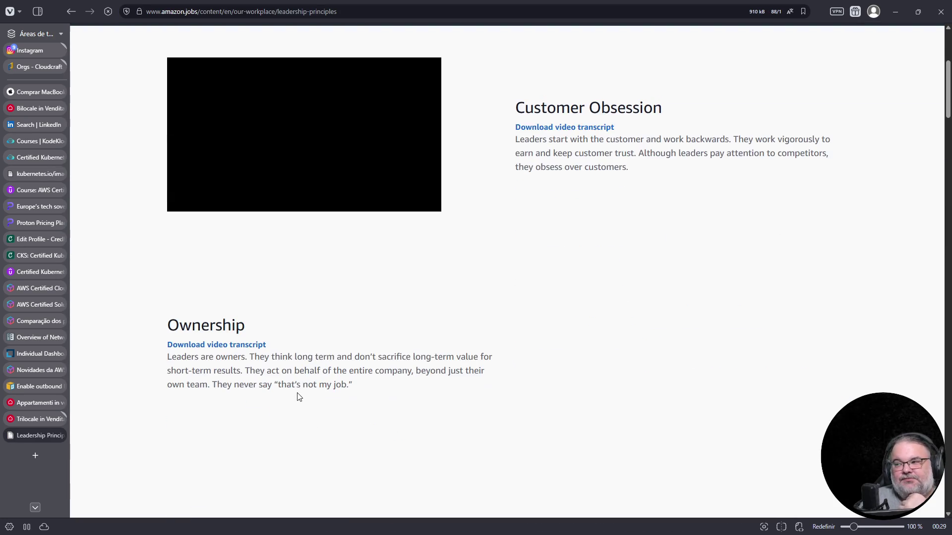
scroll(297, 396, "down", 5)
scroll(297, 397, "down", 9)
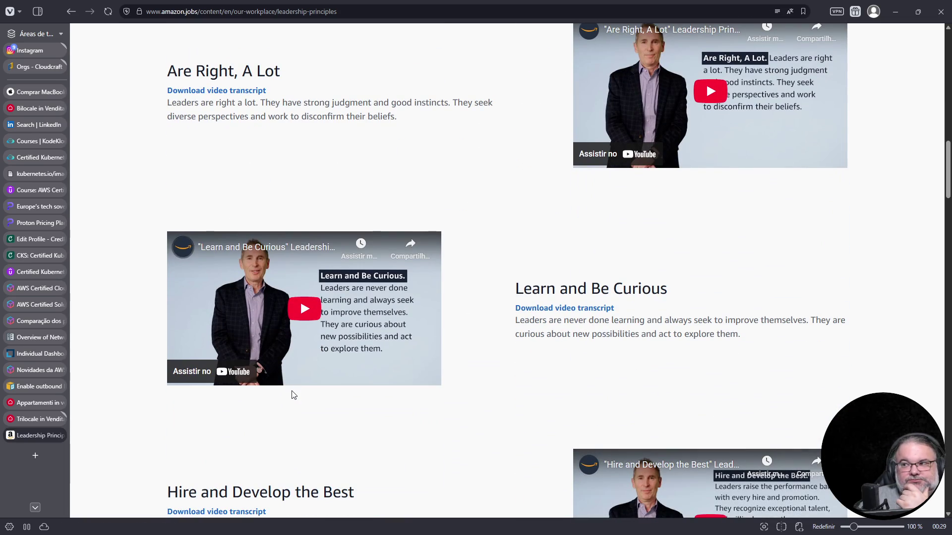
scroll(293, 395, "down", 2)
scroll(293, 395, "down", 3)
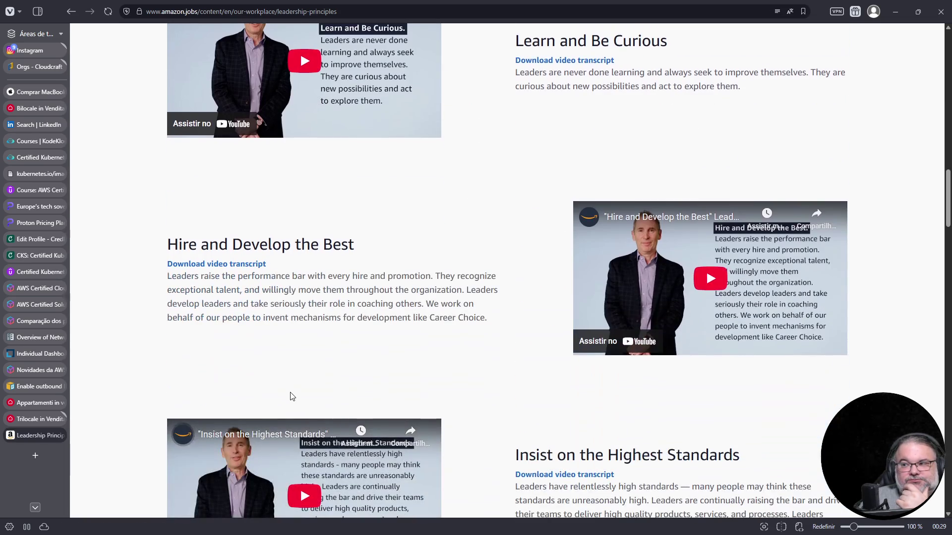
scroll(293, 395, "down", 5)
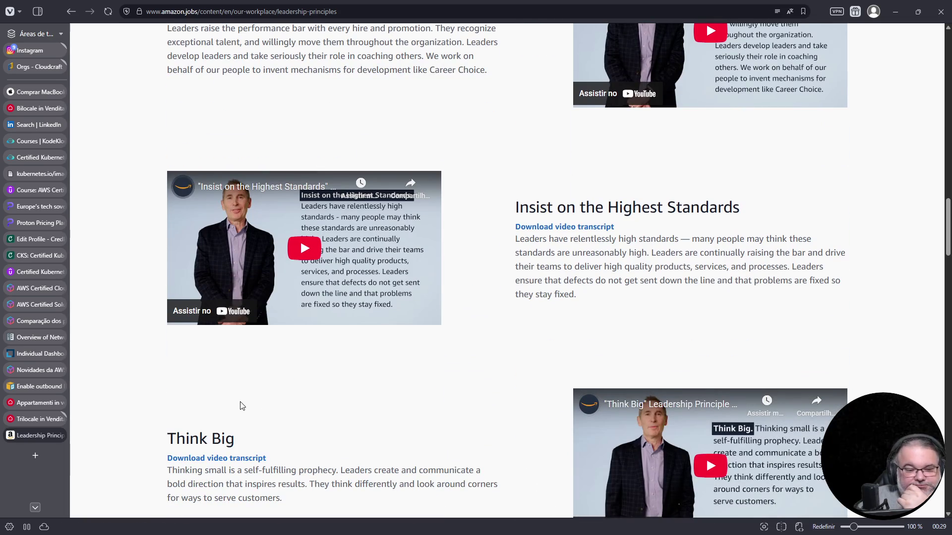
scroll(258, 409, "down", 5)
scroll(222, 423, "down", 5)
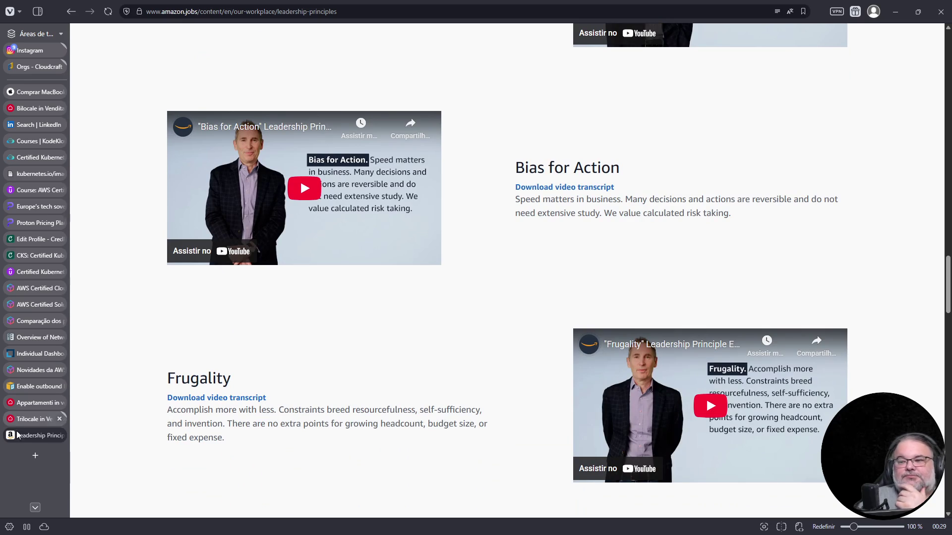
left_click(51, 419)
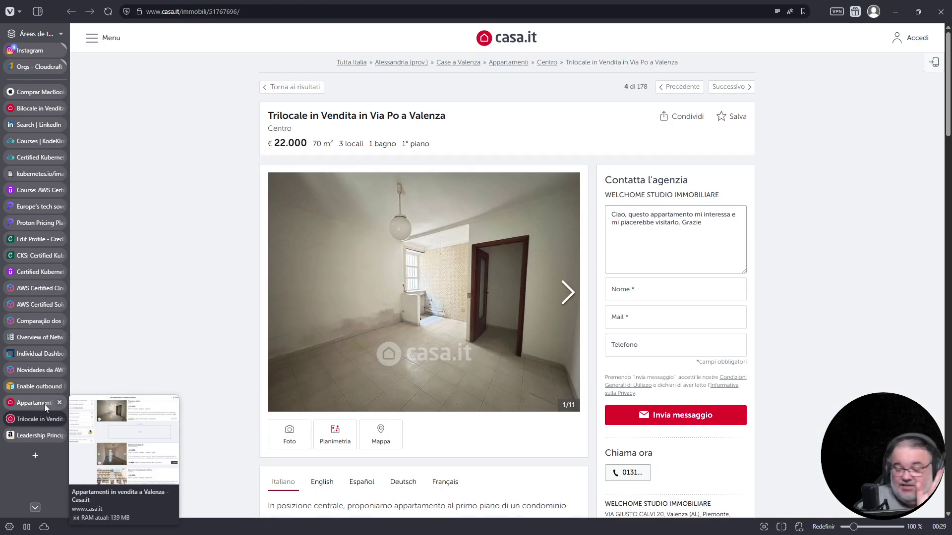
Step: Close the Trilocale in Vendita listing and return to the KodeKloud lab tab
left_click(59, 419)
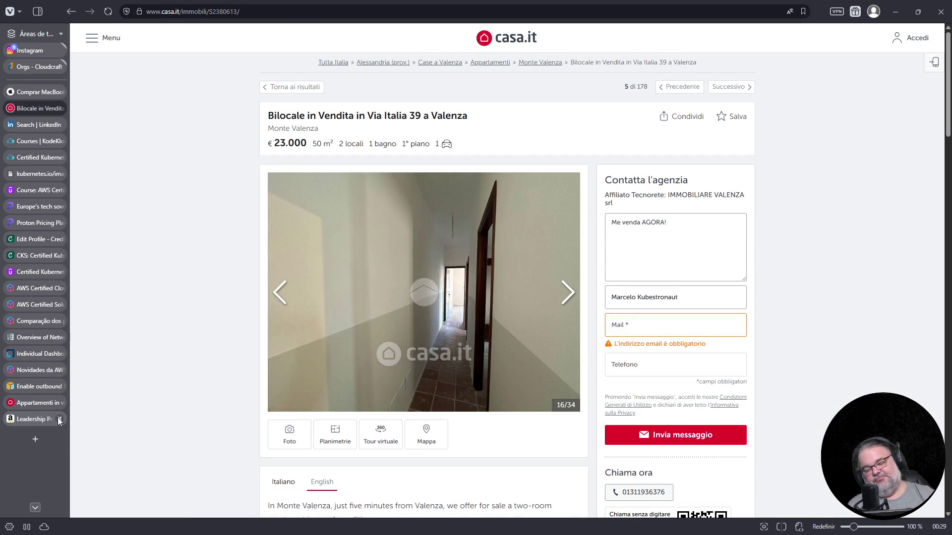
mouse_move(42, 397)
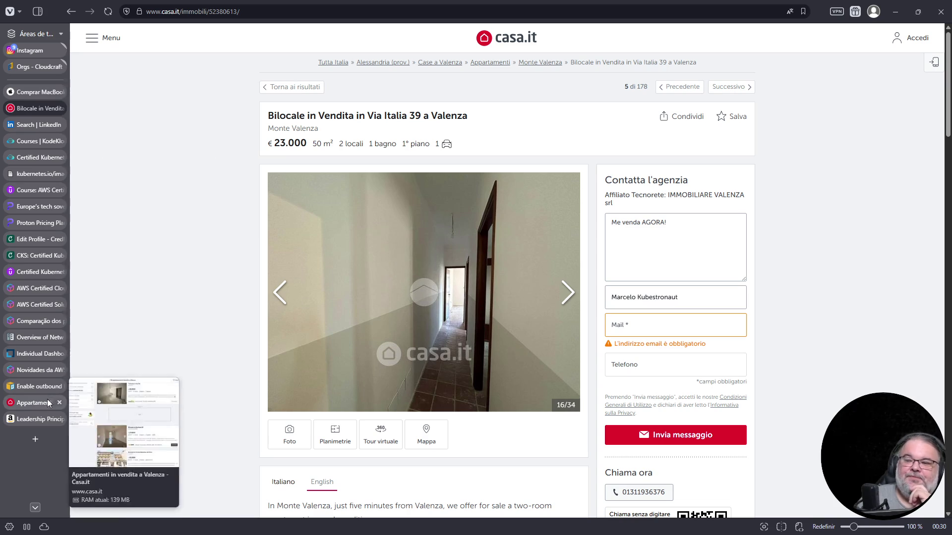
left_click(39, 157)
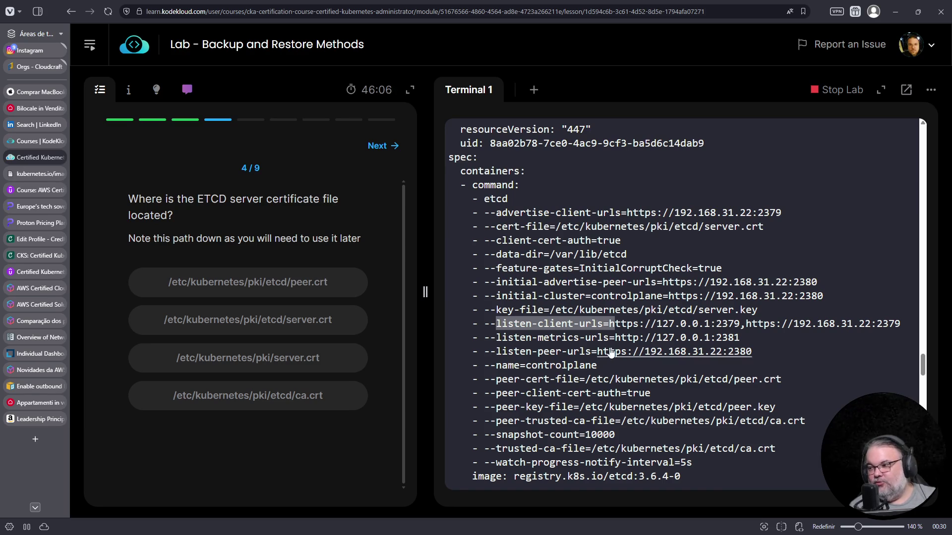
Step: Mark --cert-file in the etcd command and answer /etc/kubernetes/pki/etcd/server.crt
key("ctrl+t")
key("ctrl+w")
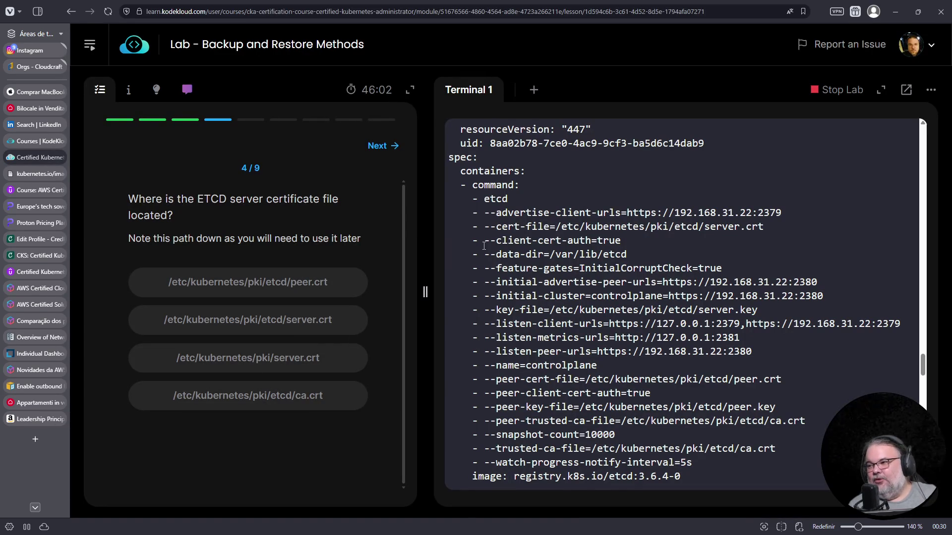
left_click_drag(485, 227, 549, 226)
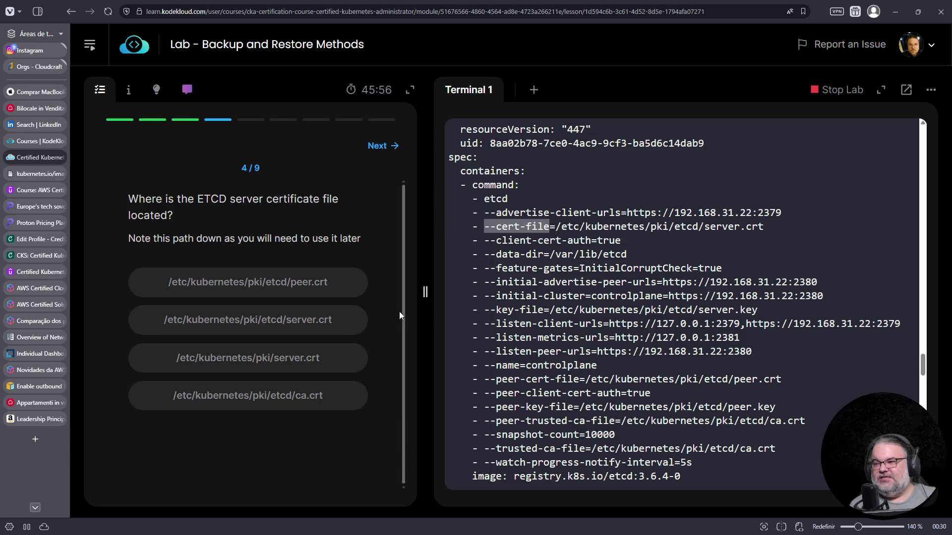
left_click(293, 327)
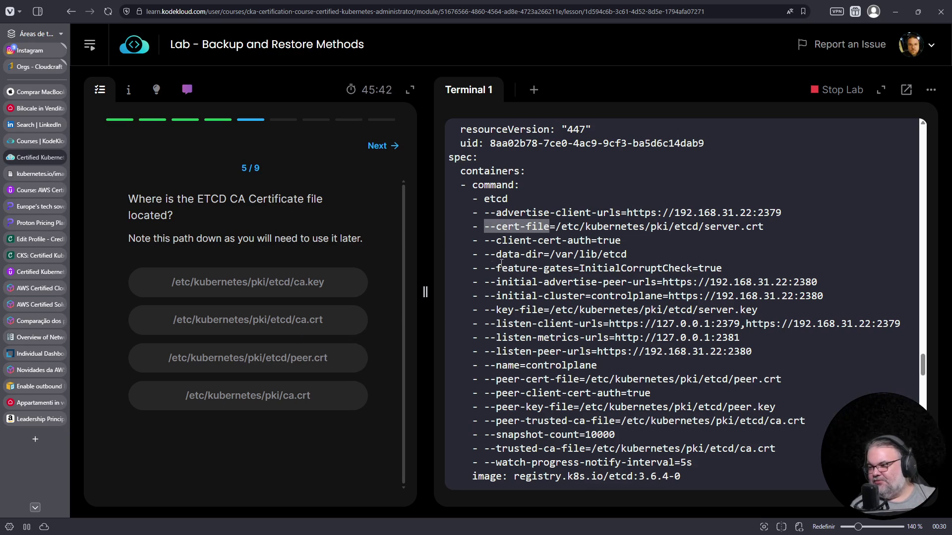
Step: Locate the --trusted-ca-file path in the etcd command and answer /etc/kubernetes/pki/etcd/ca.crt
left_click_drag(478, 449, 589, 449)
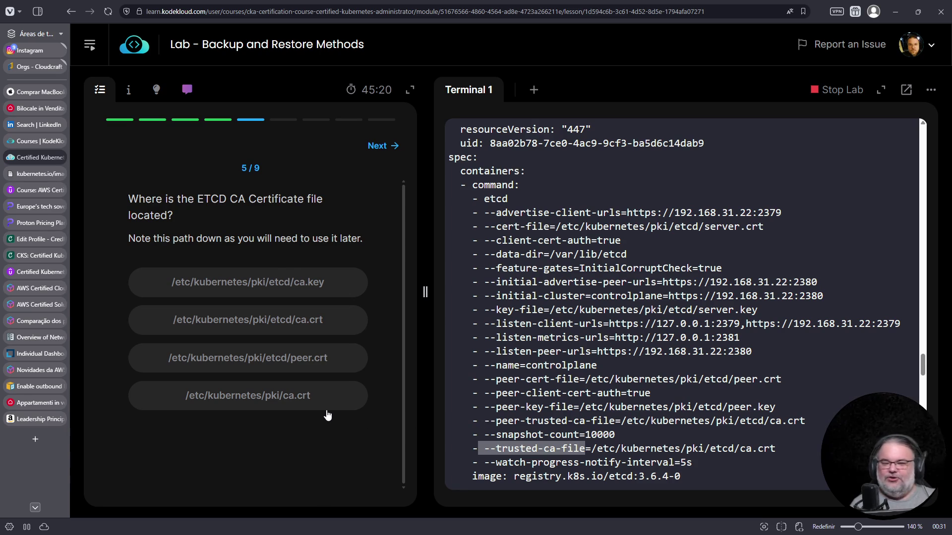
triple_click(639, 452)
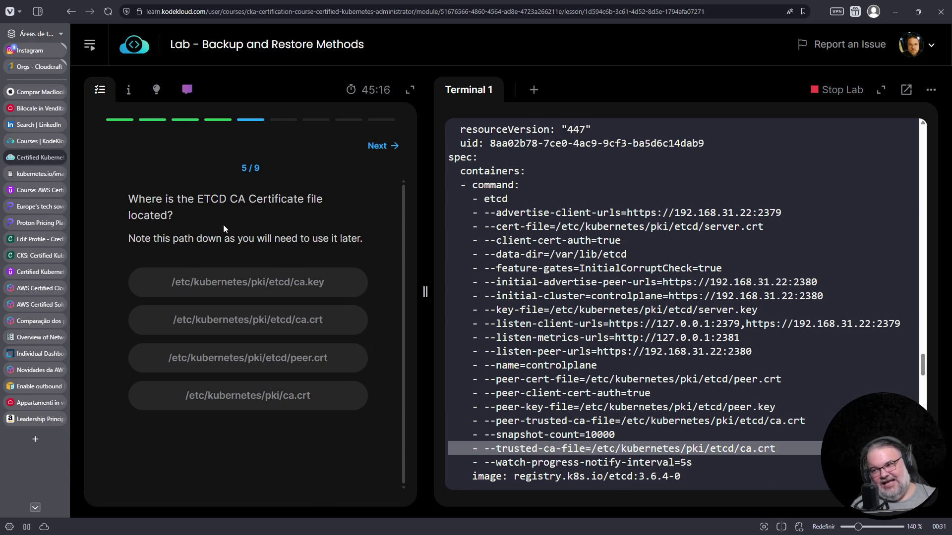
key("ctrl+c")
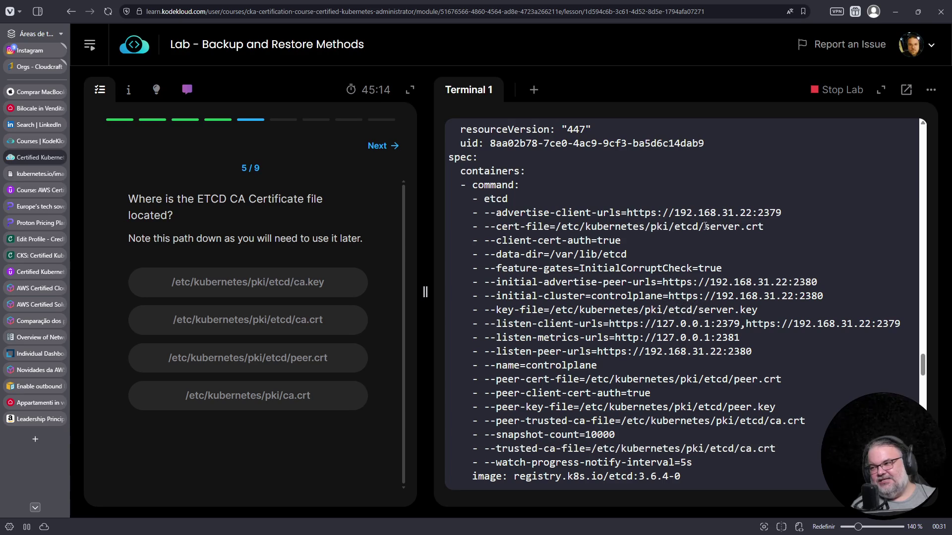
triple_click(693, 226)
left_click(654, 452)
triple_click(654, 452)
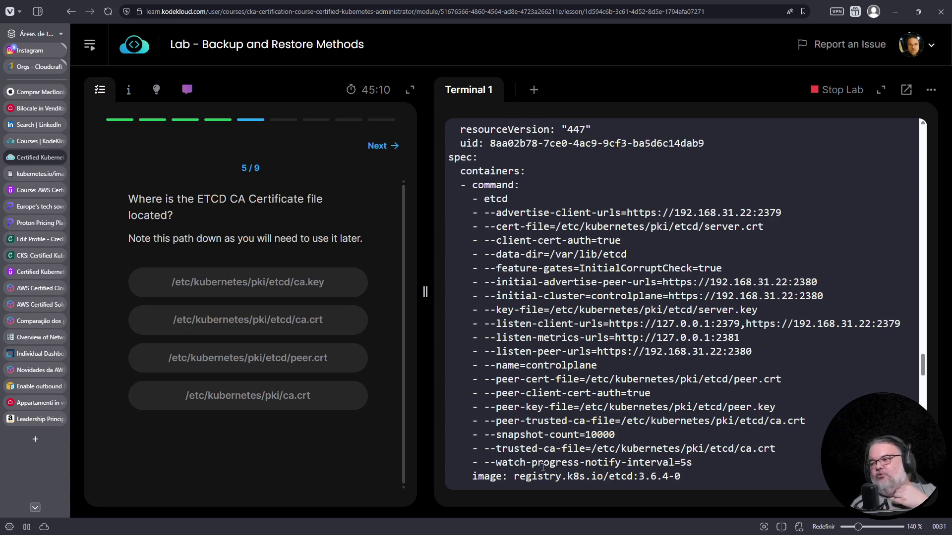
left_click_drag(485, 448, 585, 449)
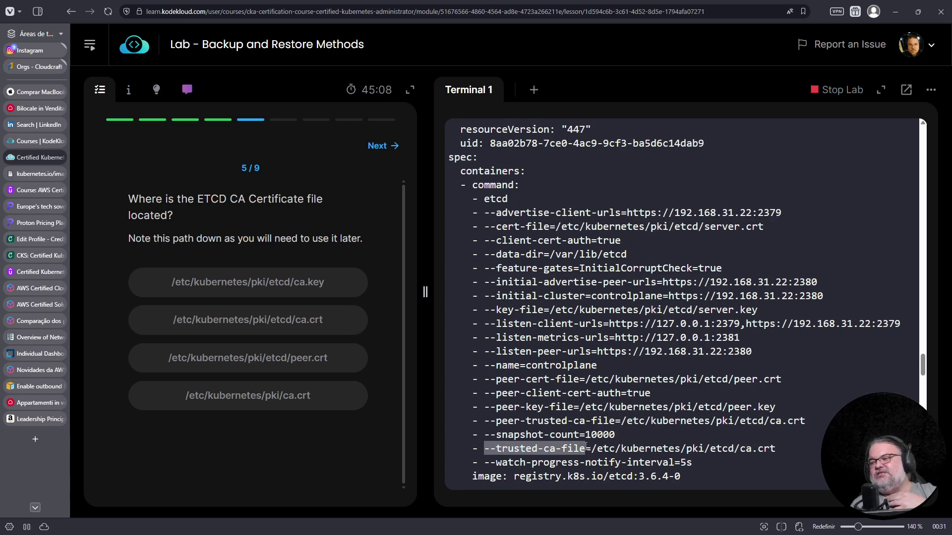
left_click_drag(714, 452, 776, 449)
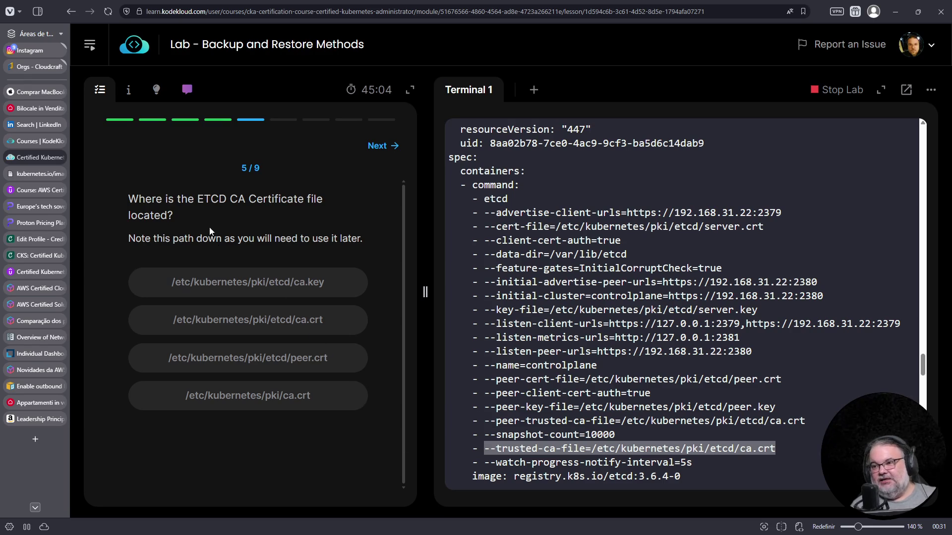
left_click(321, 325)
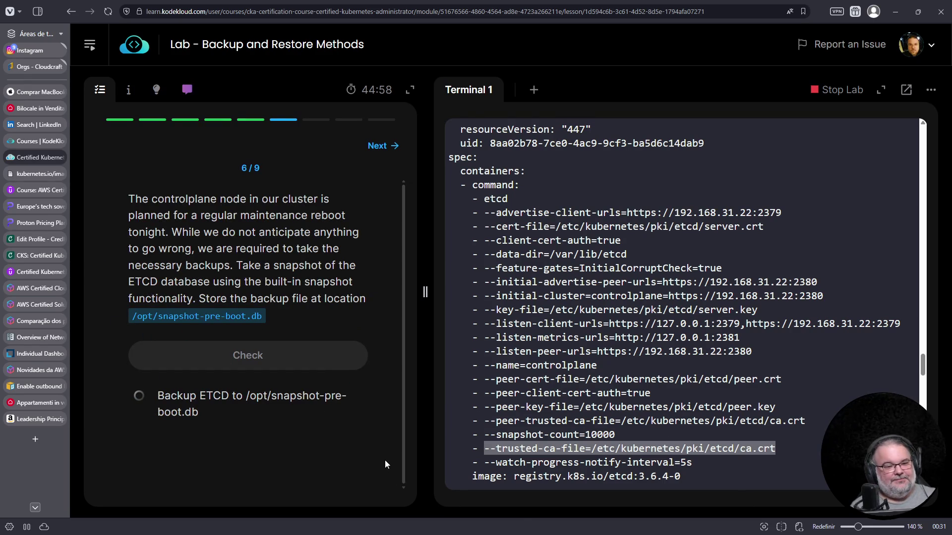
left_click(37, 438)
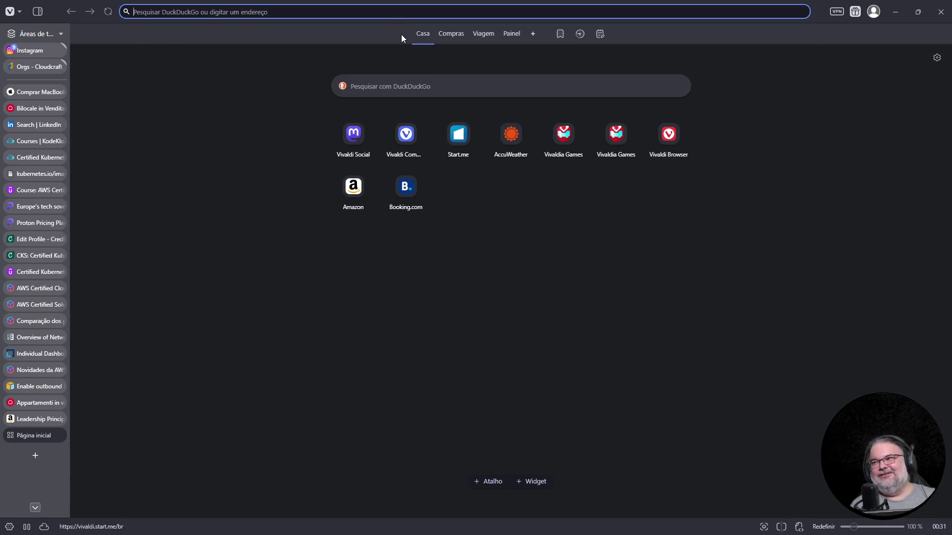
Step: Search DuckDuckGo for 'aws kiro' and open the Papo de Dev article on Amazon's Kiro, dismissing the ad notice
left_click(381, 12)
type("aws kiro")
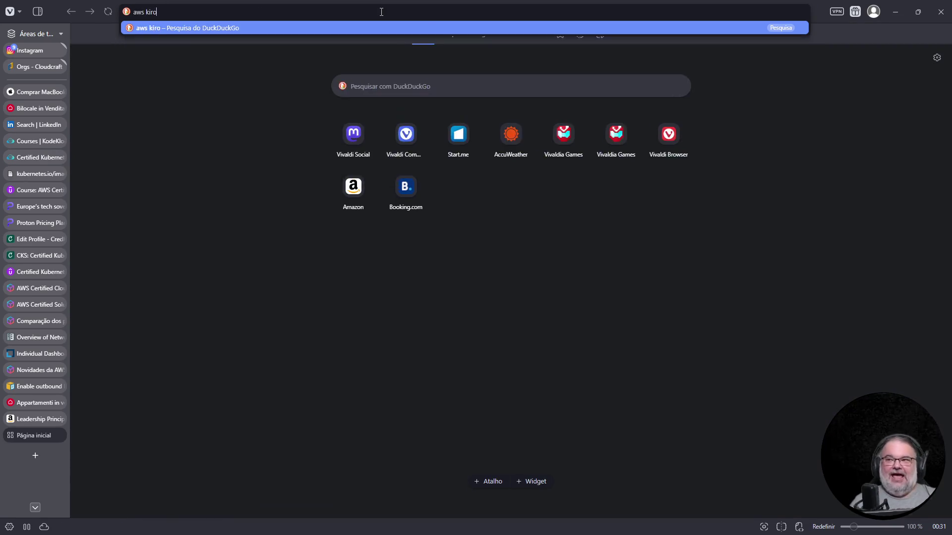
key("Return")
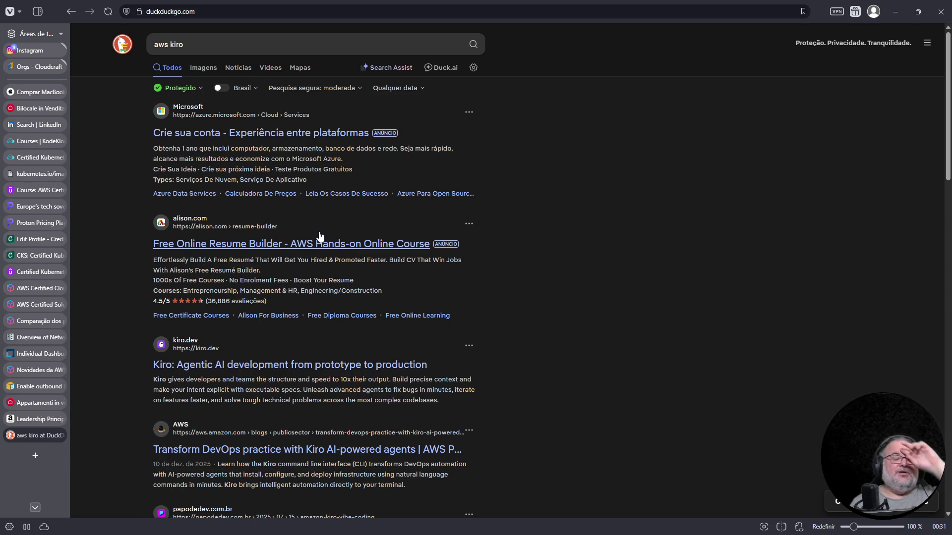
scroll(315, 354, "down", 5)
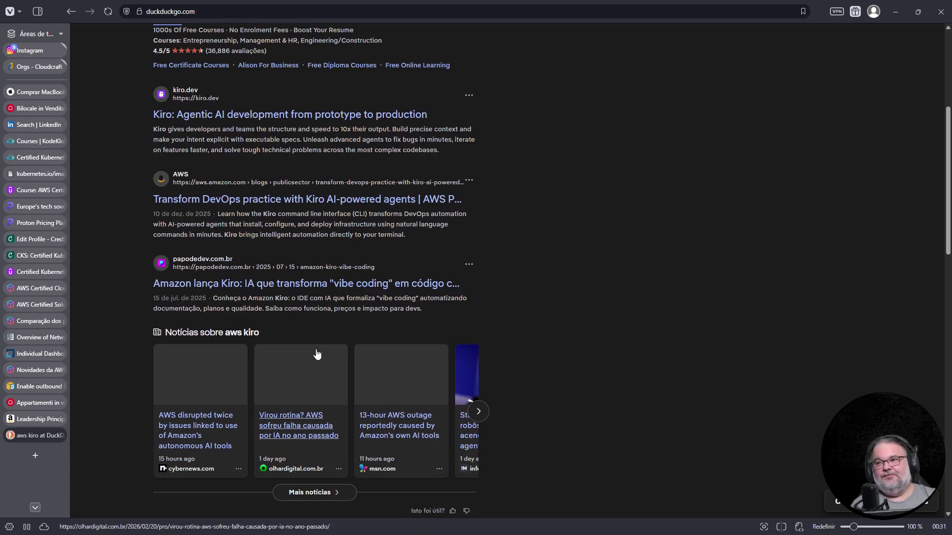
left_click(278, 290)
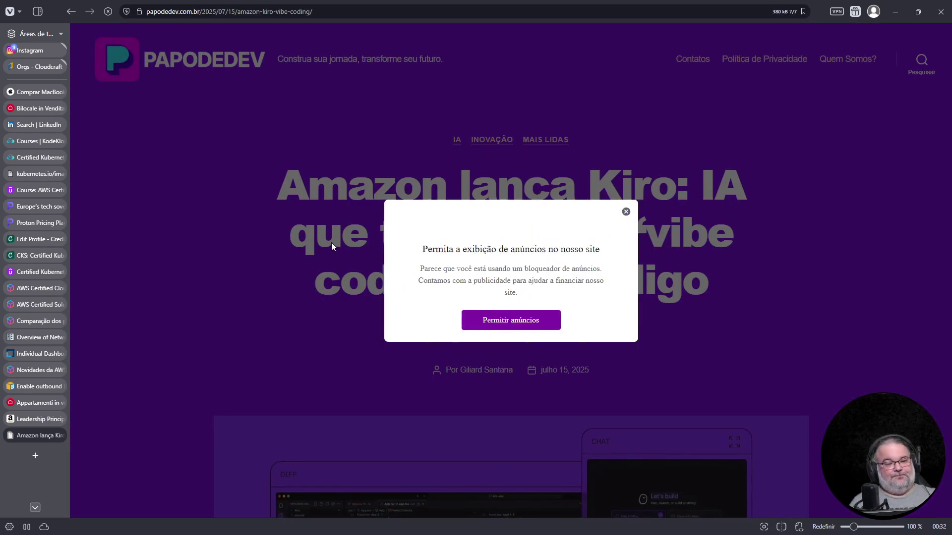
left_click(626, 204)
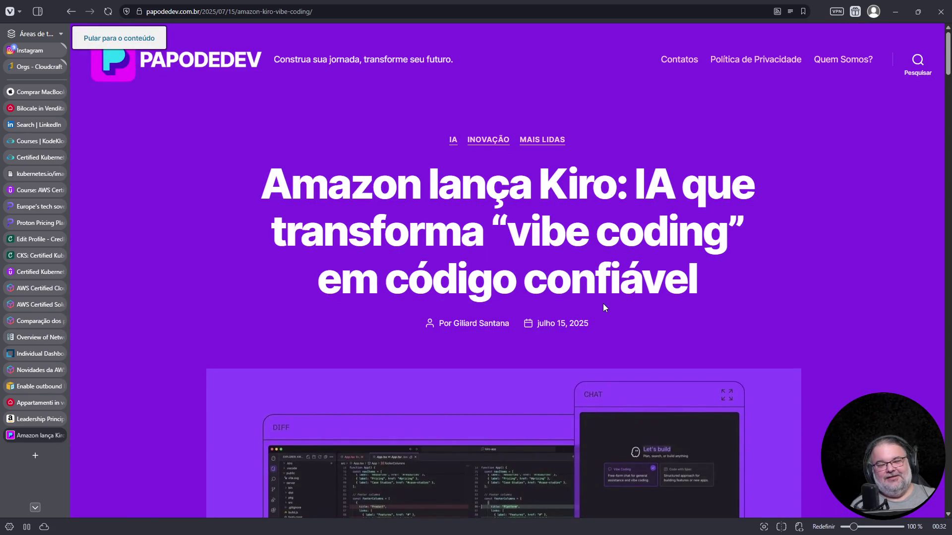
left_click(465, 11)
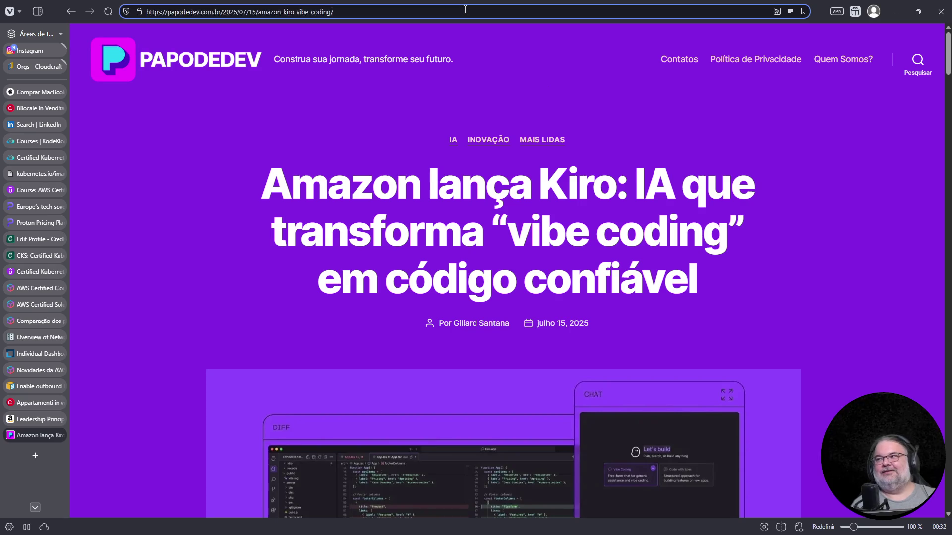
type("aws k")
key("BackSpace")
key("BackSpace")
key("BackSpace")
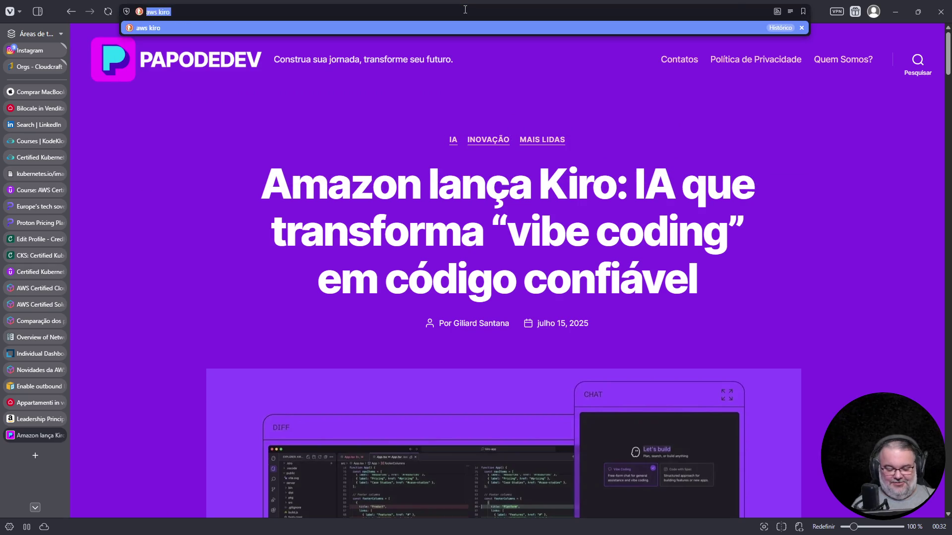
type("www.googl")
key("Return")
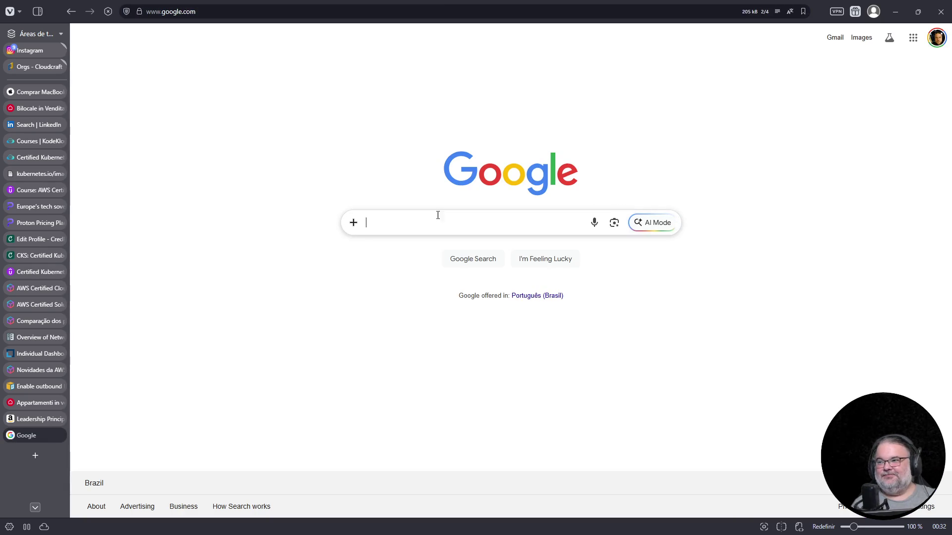
Step: Search Google for 'aws kiro outage' and open Amazon's article denying the AI-caused outage
left_click(406, 226)
type("aws kiro outage")
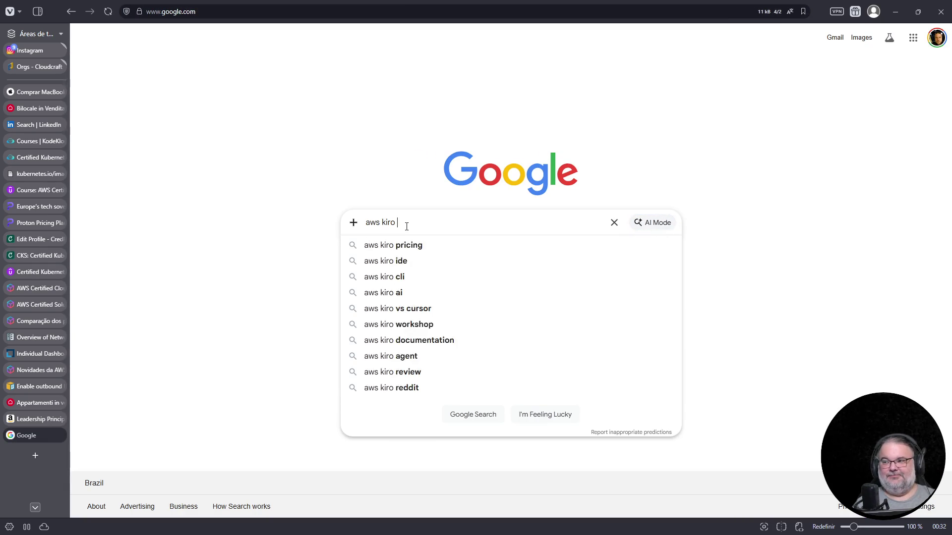
key("Return")
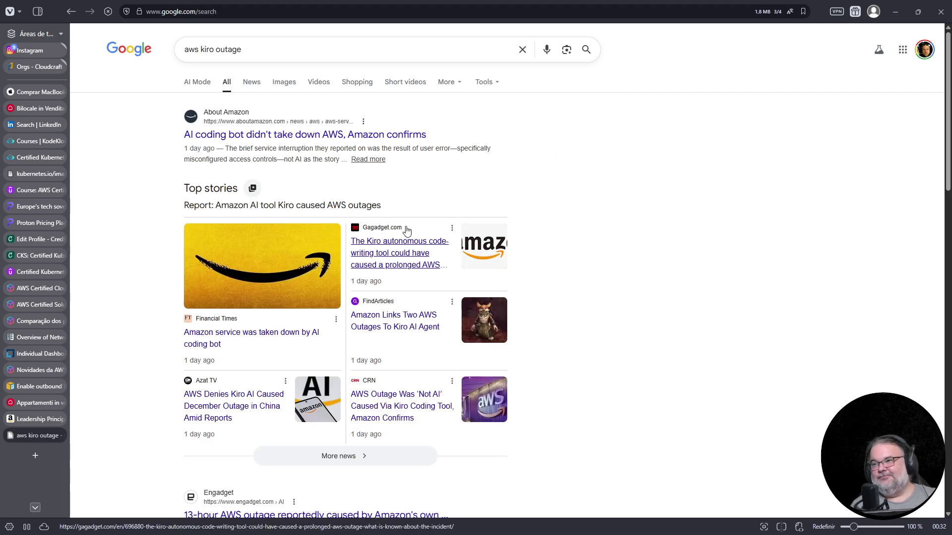
left_click(323, 140)
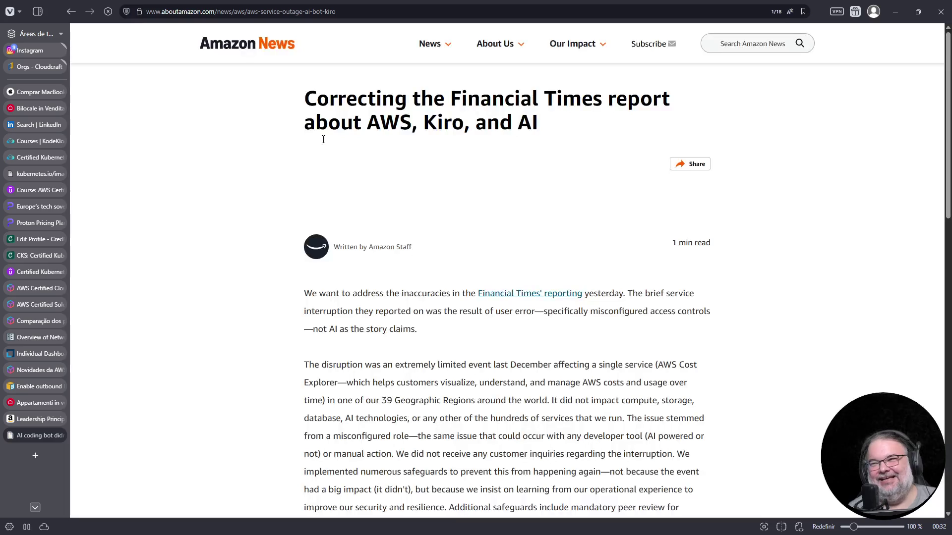
Step: Open the Financial Times report in a background tab, accept its cookies and read it
middle_click(538, 329)
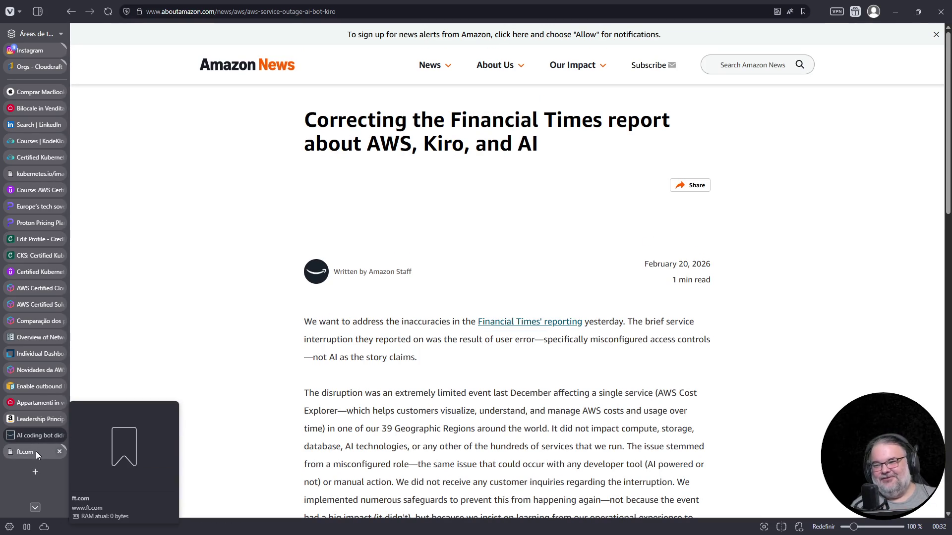
left_click(33, 451)
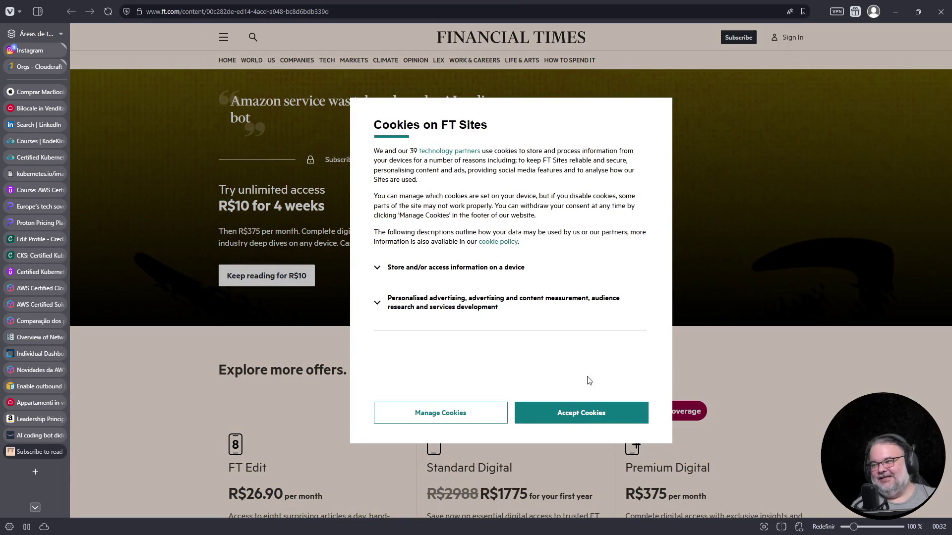
left_click(569, 414)
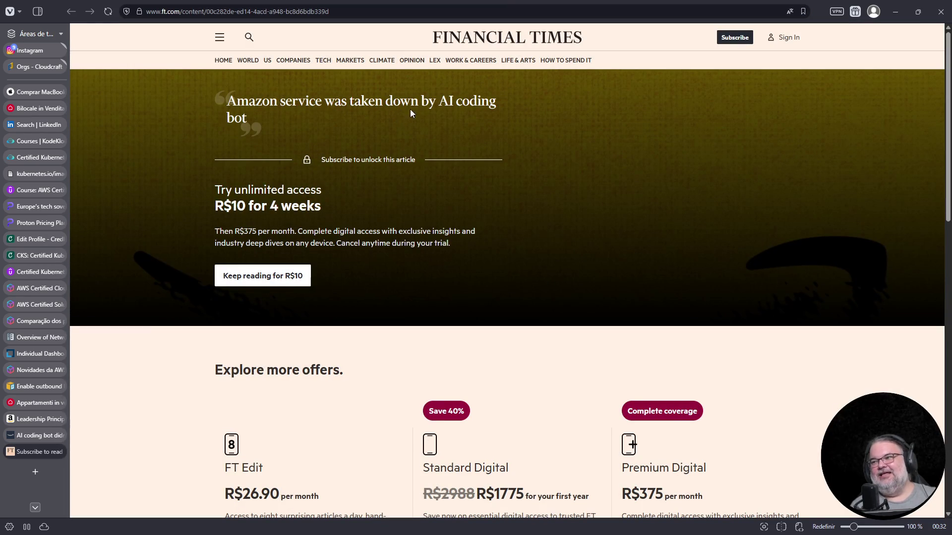
scroll(392, 327, "down", 10)
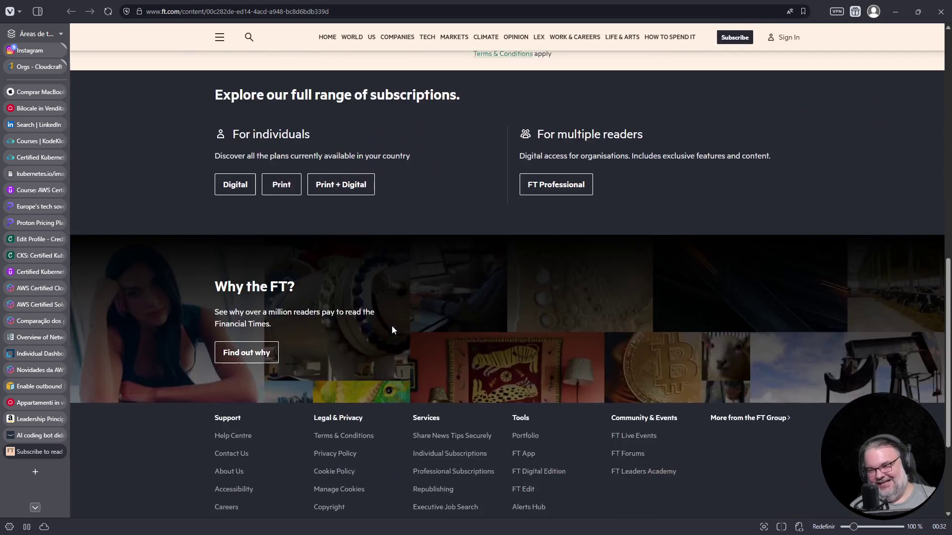
scroll(263, 326, "up", 7)
scroll(257, 330, "up", 5)
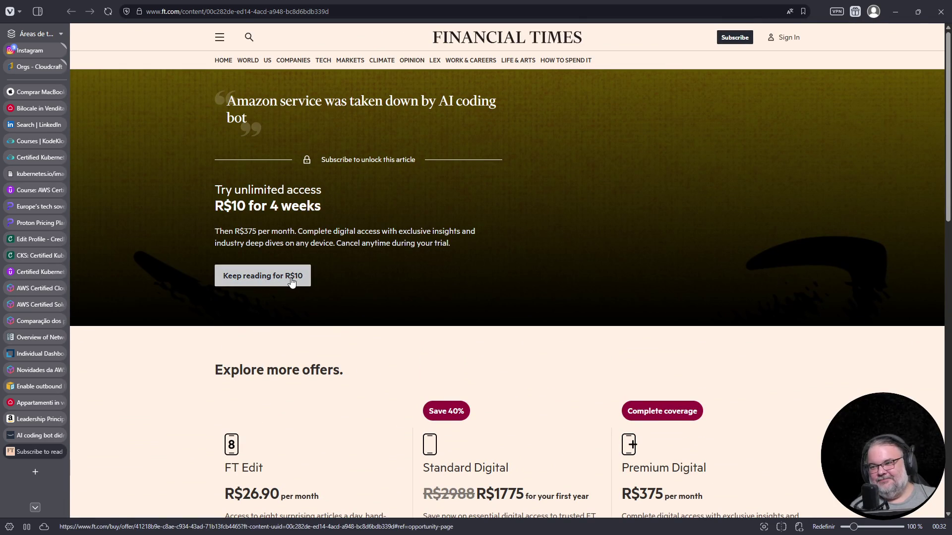
scroll(280, 337, "down", 3)
scroll(280, 322, "down", 10)
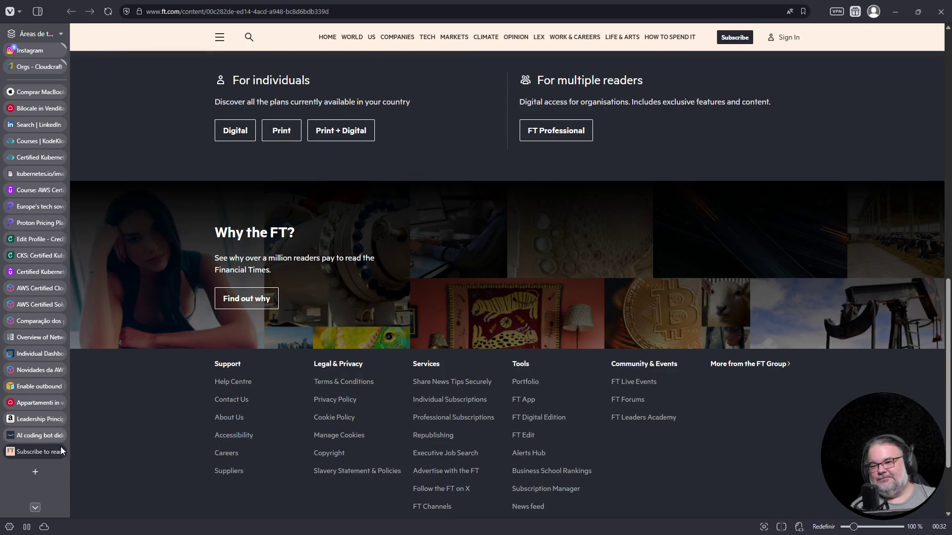
scroll(298, 174, "up", 14)
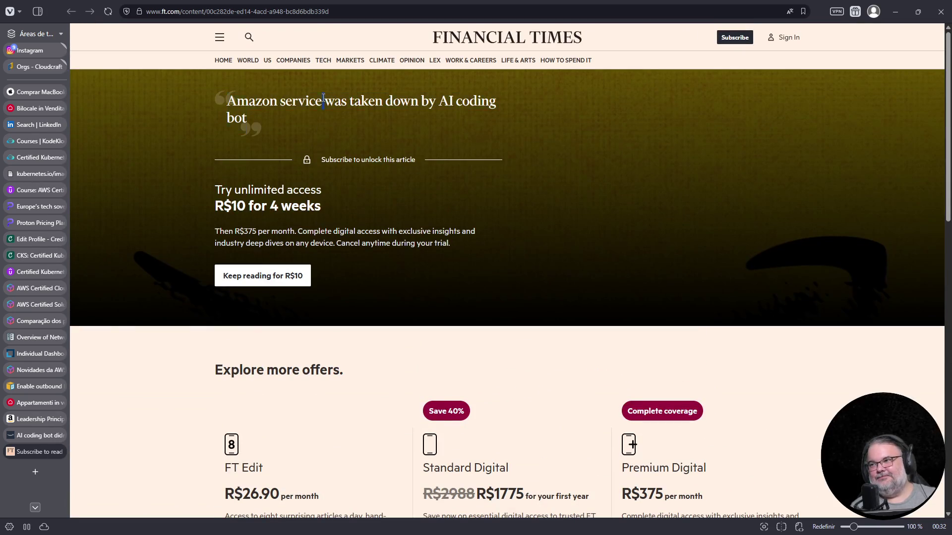
triple_click(323, 99)
right_click(320, 98)
left_click(340, 109)
left_click(217, 15)
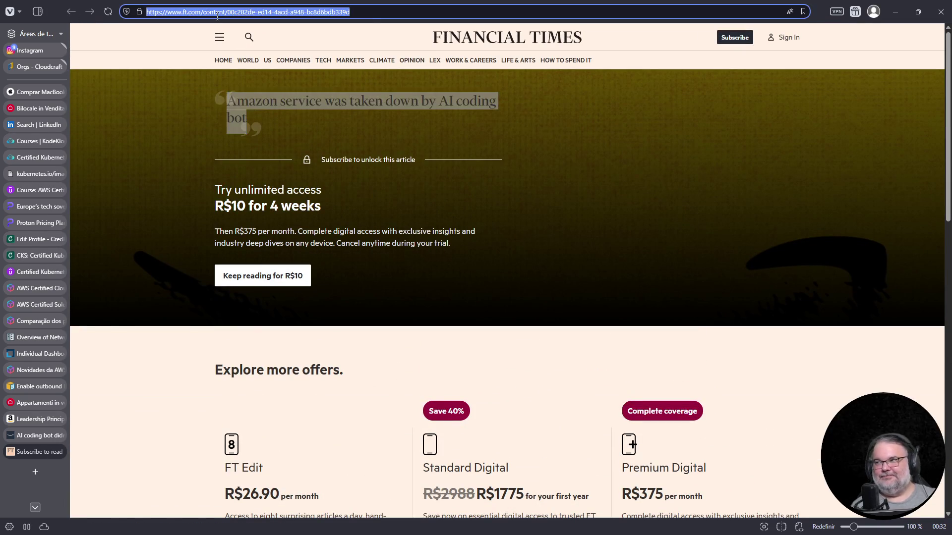
type("www.google.com")
key("Return")
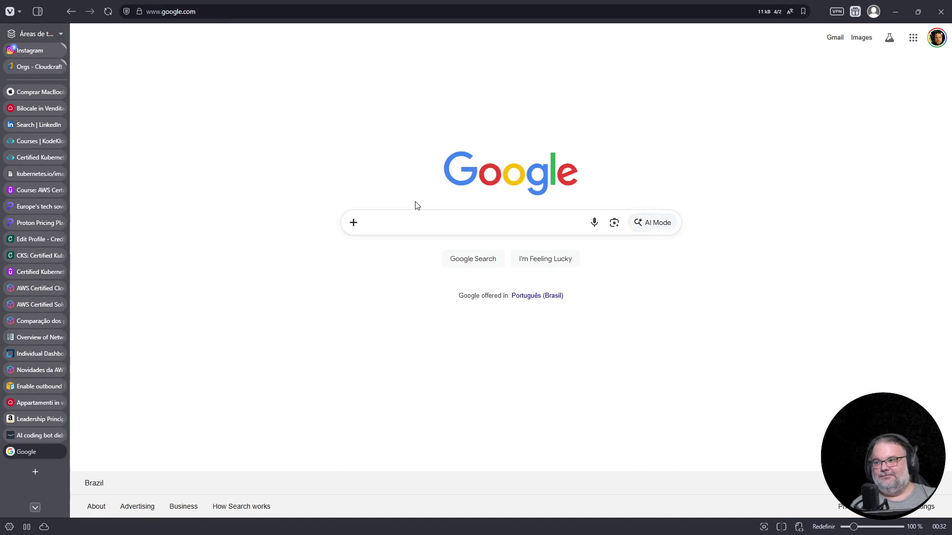
Step: Search Google for the copied headline and open Engadget's article on the 13-hour AWS outage
left_click(365, 224)
key("ctrl+v")
key("Return")
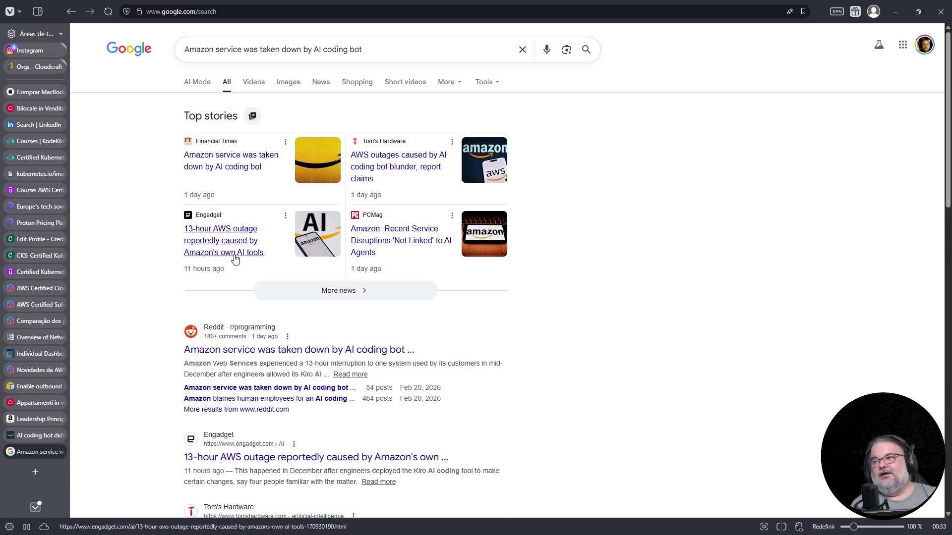
left_click(235, 255)
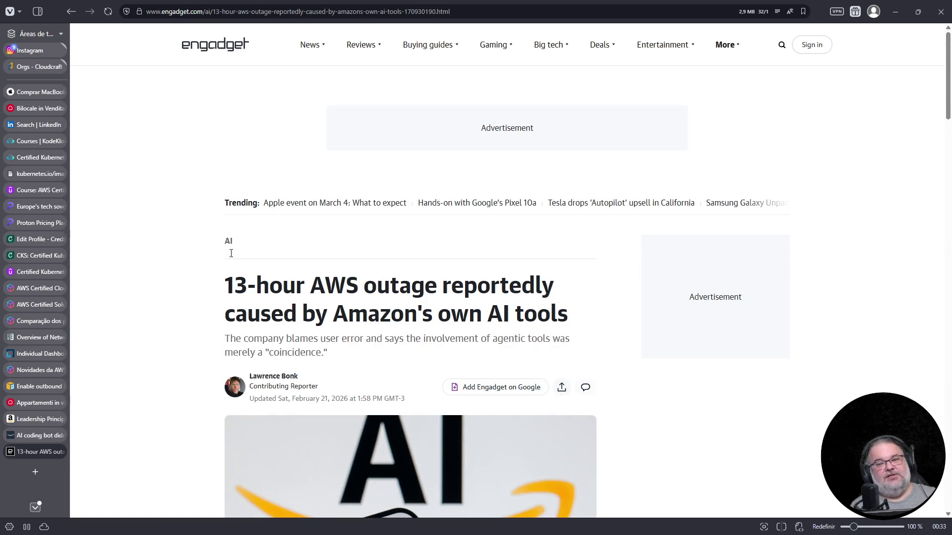
Step: Read through the Engadget outage article, highlighting a passage along the way
scroll(442, 242, "down", 7)
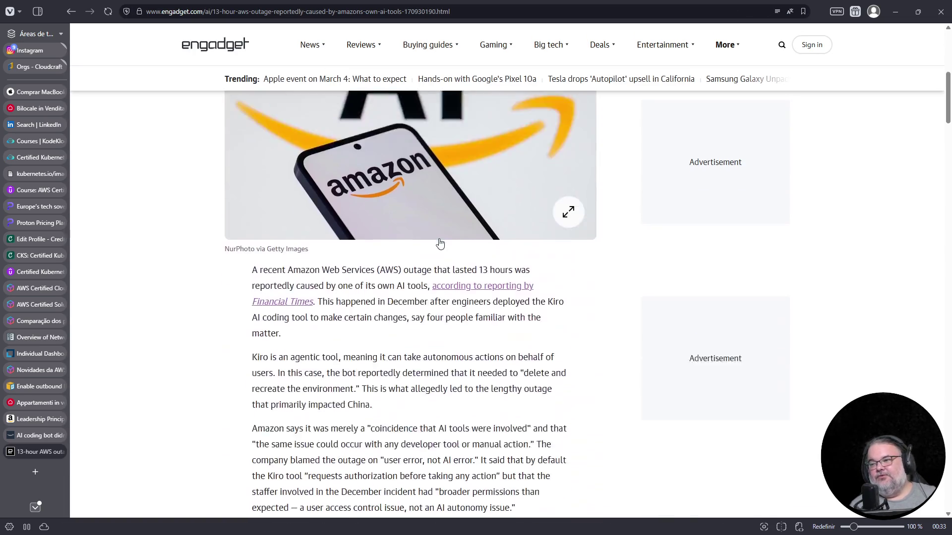
scroll(440, 242, "down", 1)
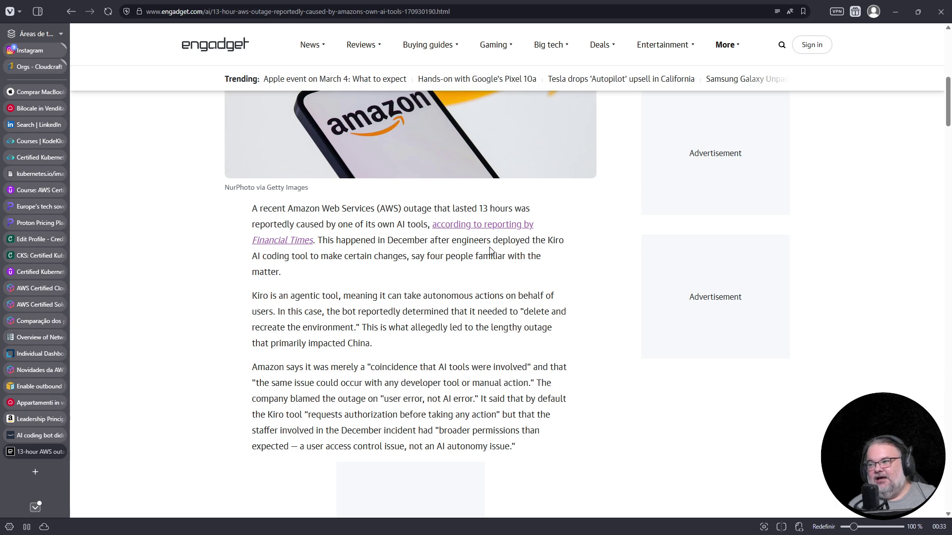
scroll(364, 282, "down", 2)
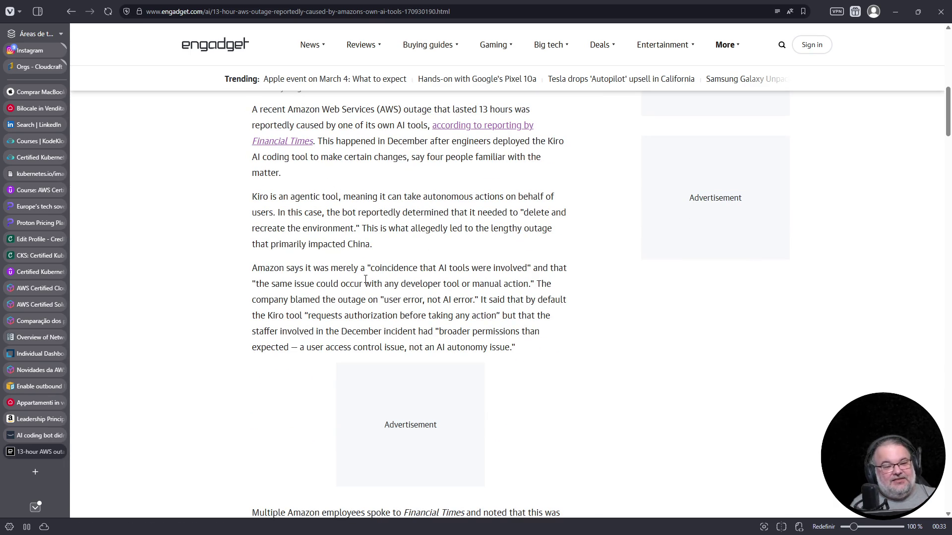
scroll(366, 277, "down", 6)
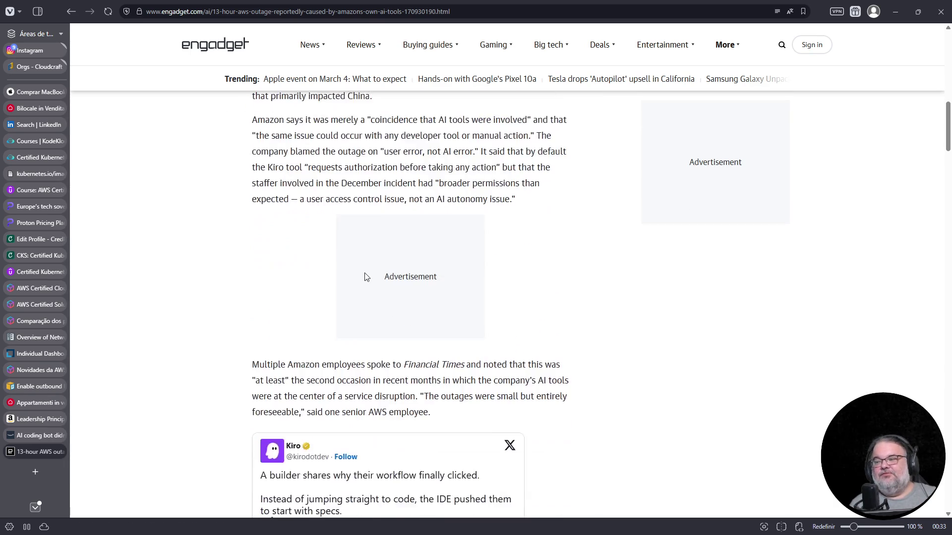
scroll(365, 274, "down", 3)
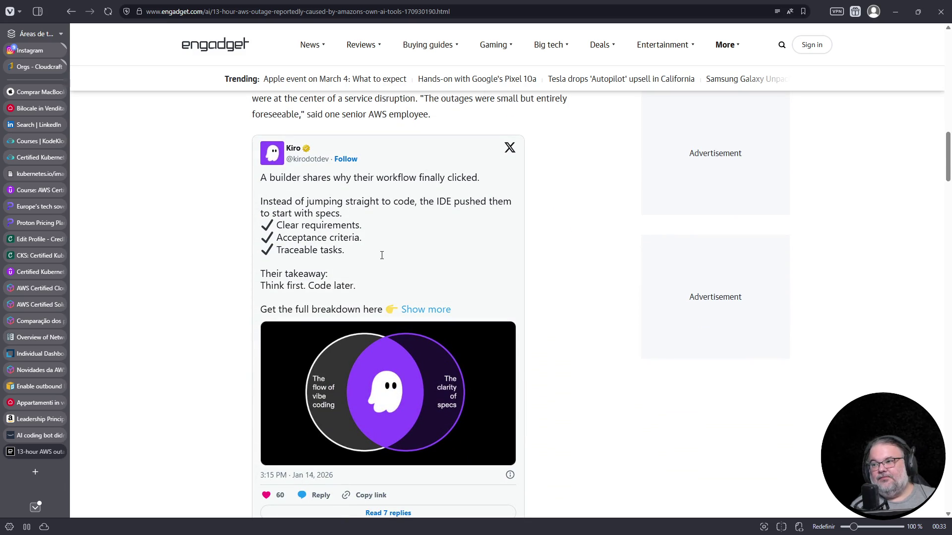
scroll(354, 229, "down", 10)
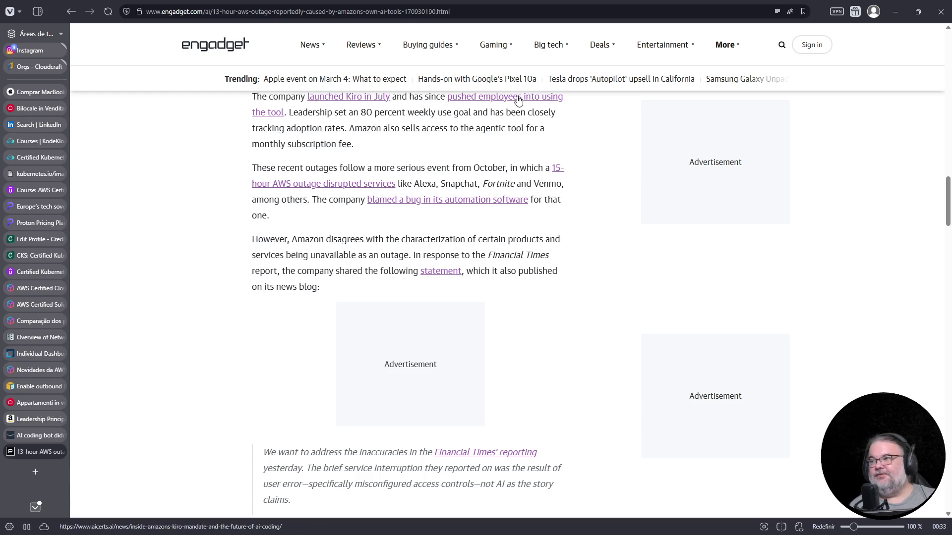
scroll(373, 98, "up", 1)
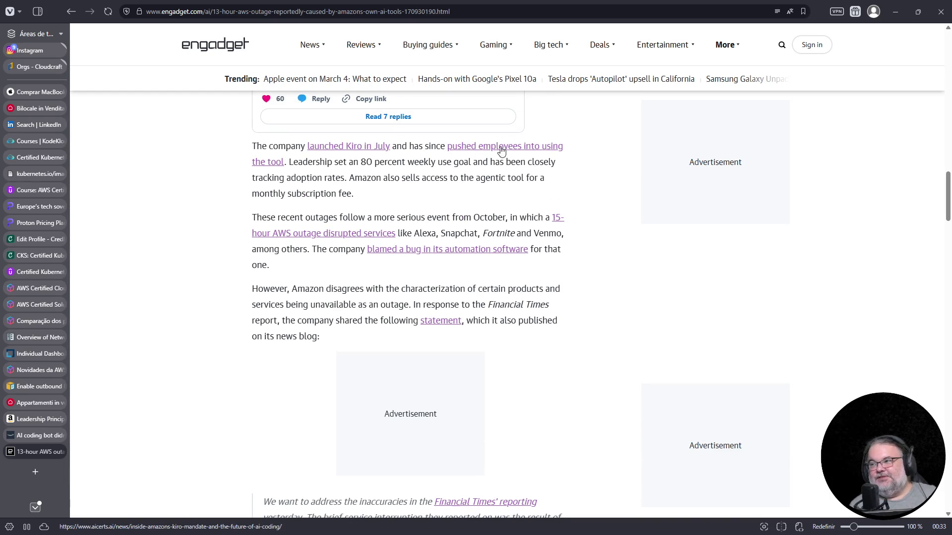
scroll(385, 262, "down", 1)
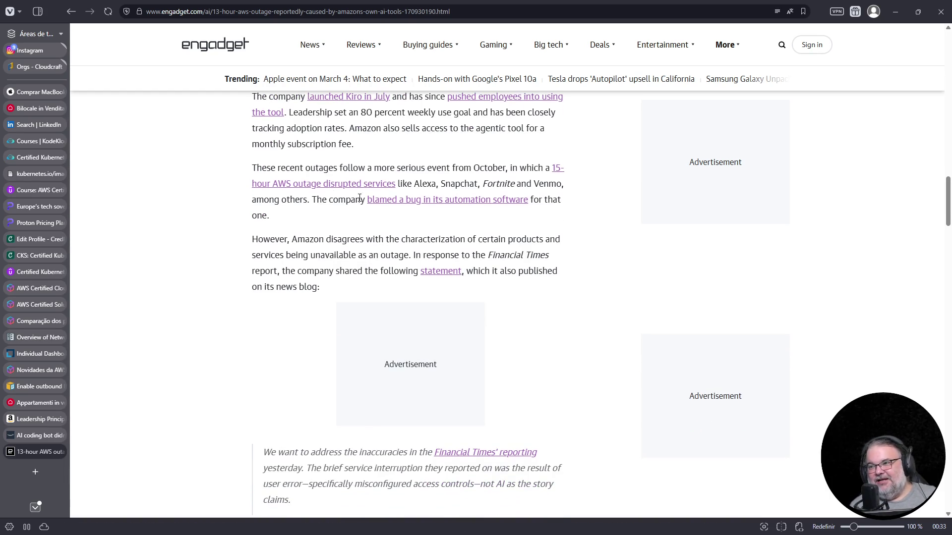
left_click_drag(261, 168, 452, 168)
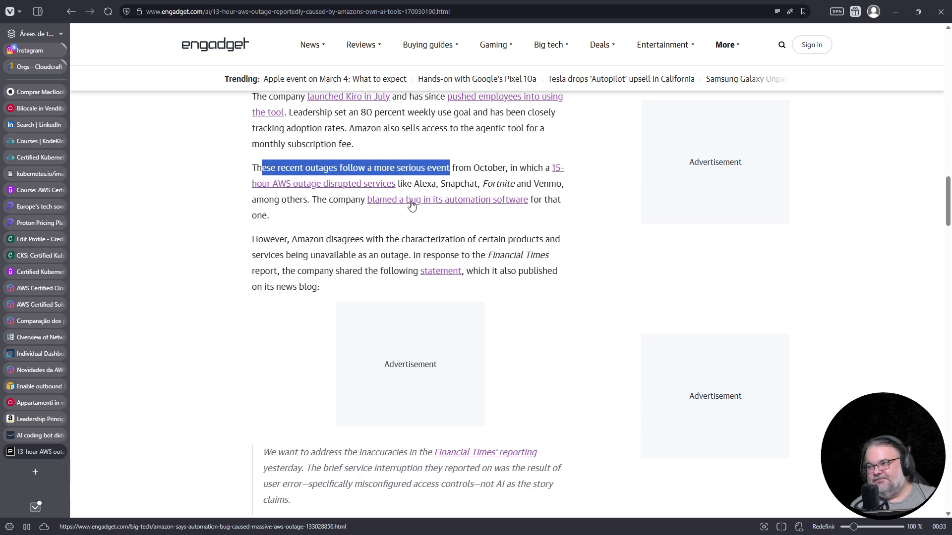
Step: Highlight the sentence blaming misconfigured access controls, read to the update note, then show Amazon's correction post
scroll(366, 223, "down", 2)
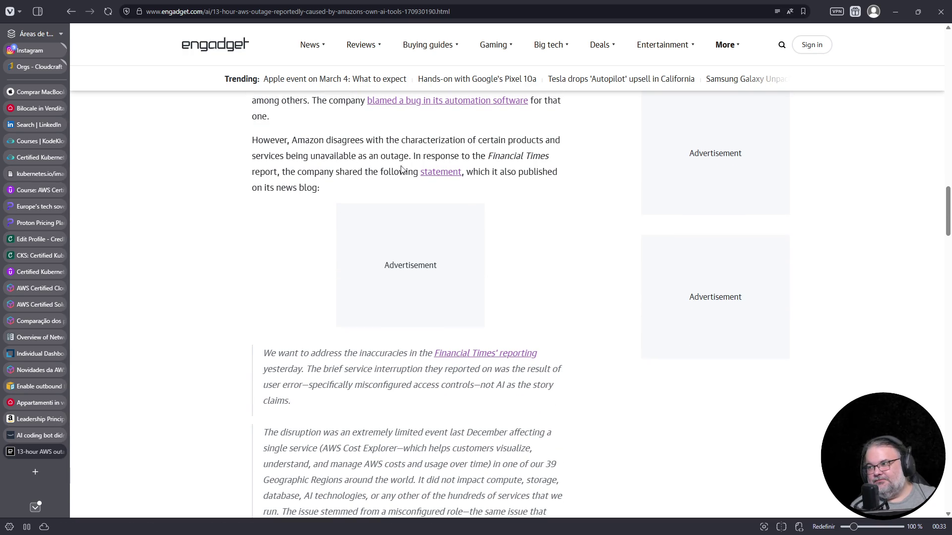
scroll(272, 223, "down", 3)
scroll(382, 210, "down", 1)
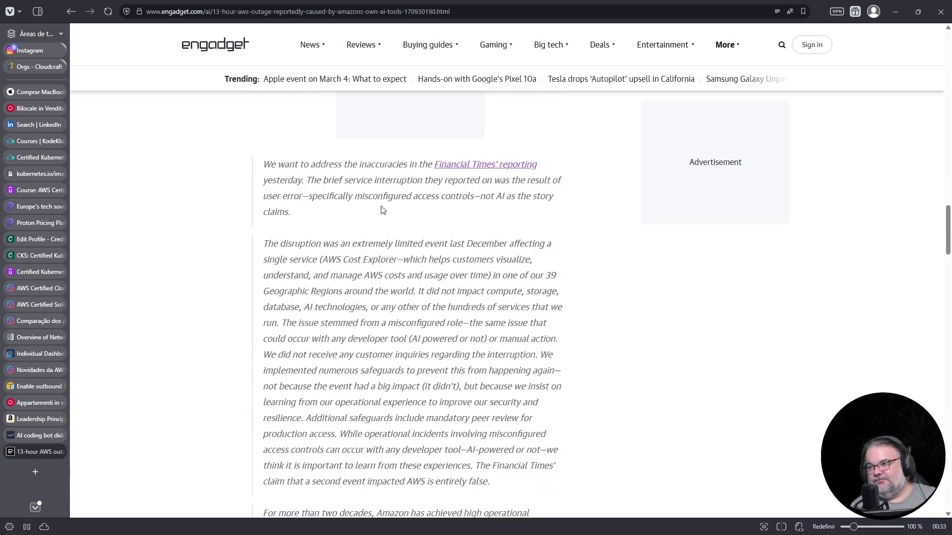
scroll(371, 169, "down", 2)
scroll(372, 168, "up", 1)
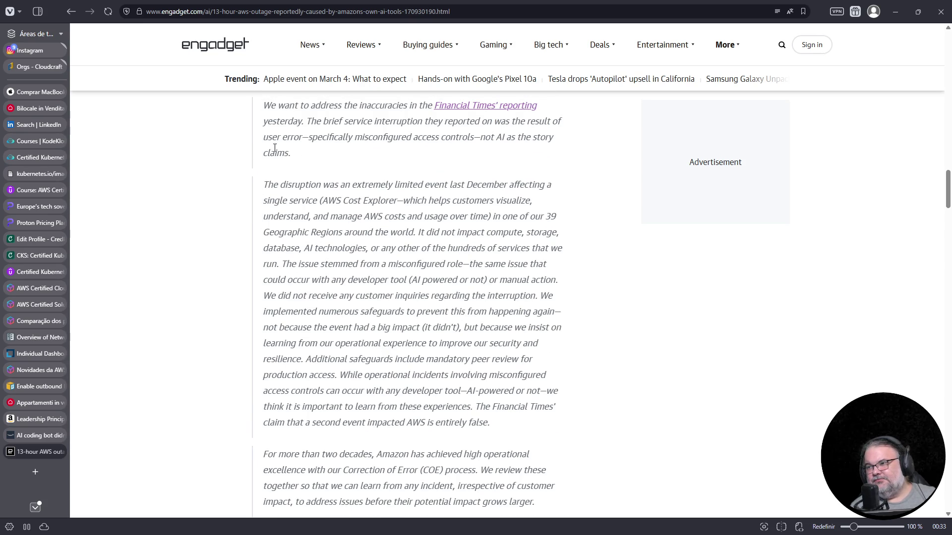
mouse_move(268, 139)
left_mouse_down()
mouse_move(289, 161)
mouse_move(327, 152)
left_mouse_up()
left_click(368, 166)
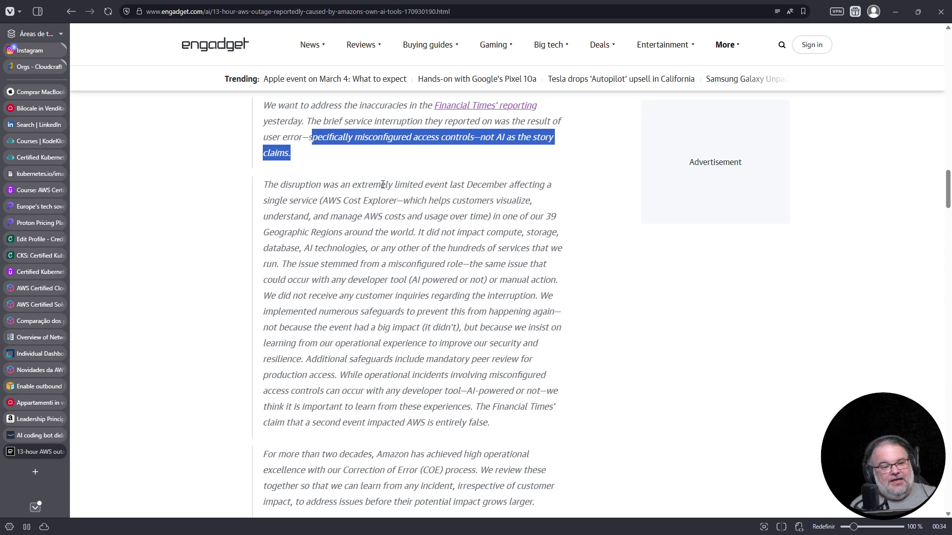
scroll(382, 185, "down", 1)
mouse_move(381, 151)
left_mouse_down()
mouse_move(384, 202)
mouse_move(360, 262)
left_mouse_up()
scroll(347, 248, "down", 5)
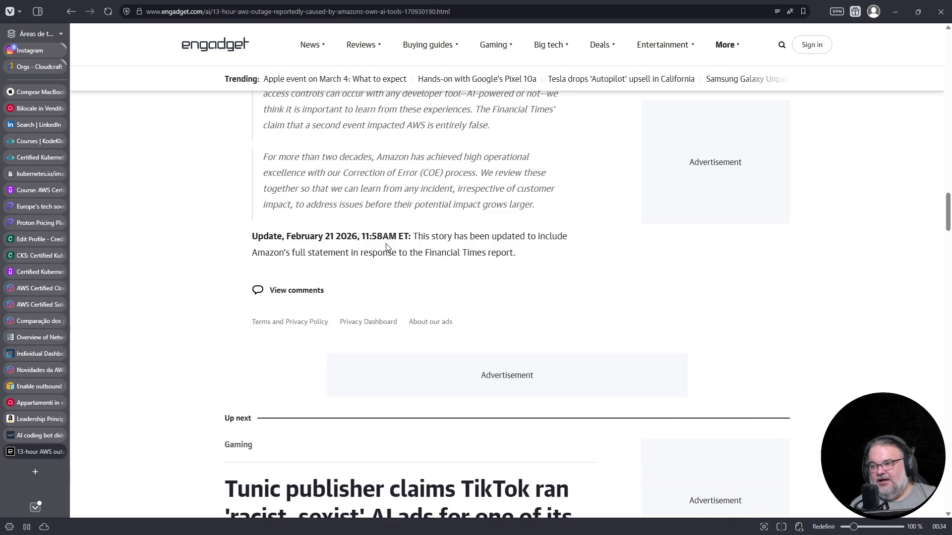
left_click(29, 436)
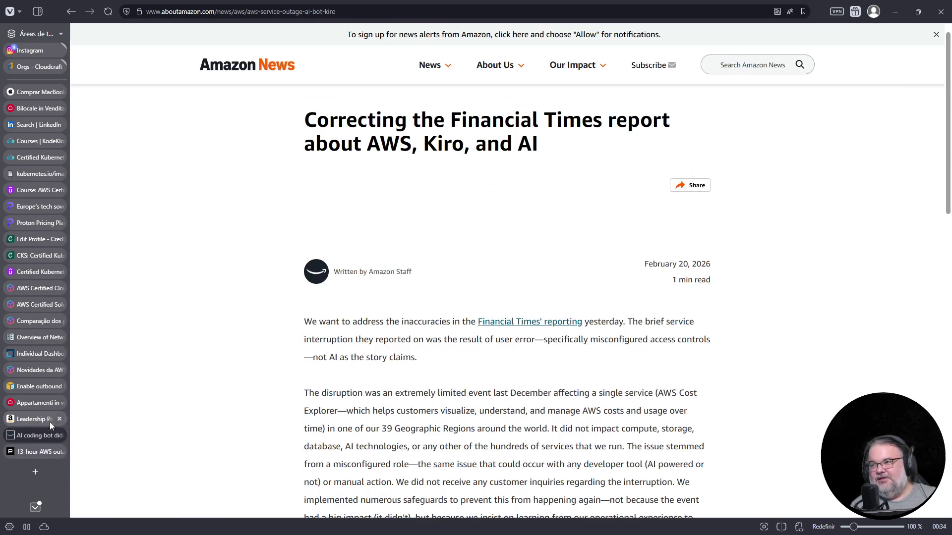
Step: Highlight the limited-disruption paragraph, then close the Leadership Principles page and Amazon's correction article
scroll(322, 359, "down", 5)
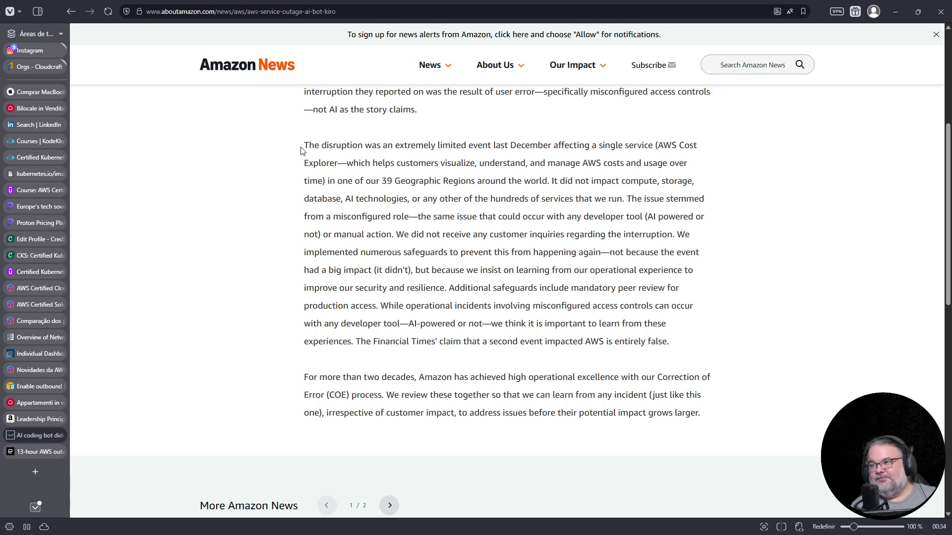
mouse_move(301, 148)
left_mouse_down()
mouse_move(359, 174)
mouse_move(359, 270)
left_mouse_up()
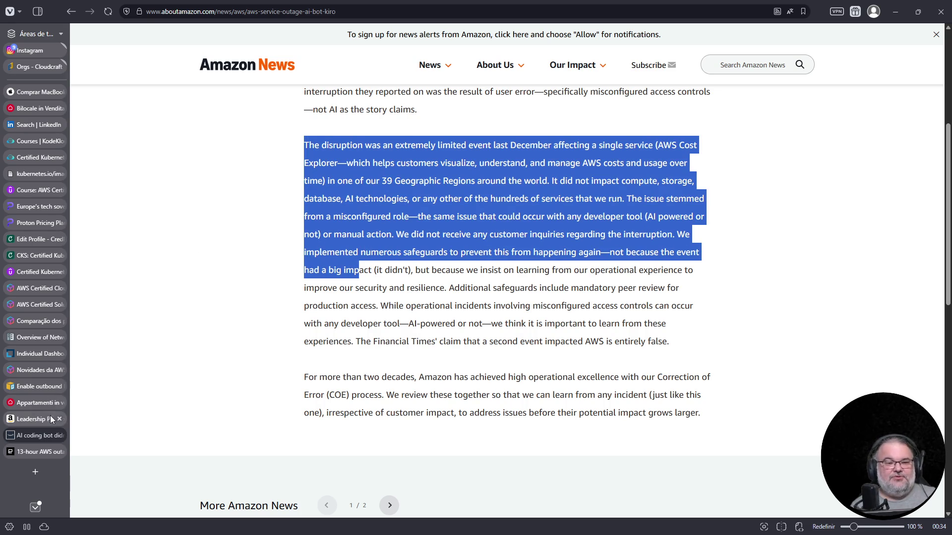
mouse_move(39, 413)
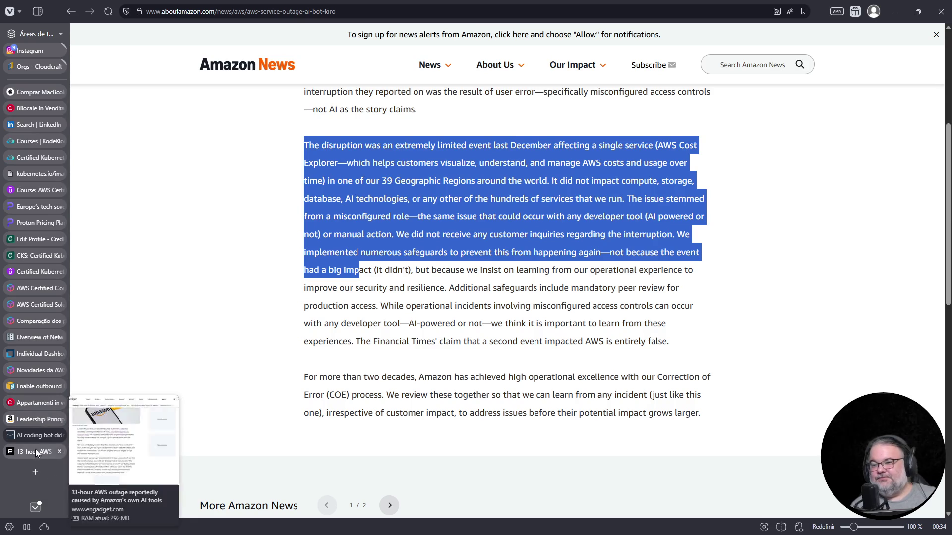
left_click(37, 420)
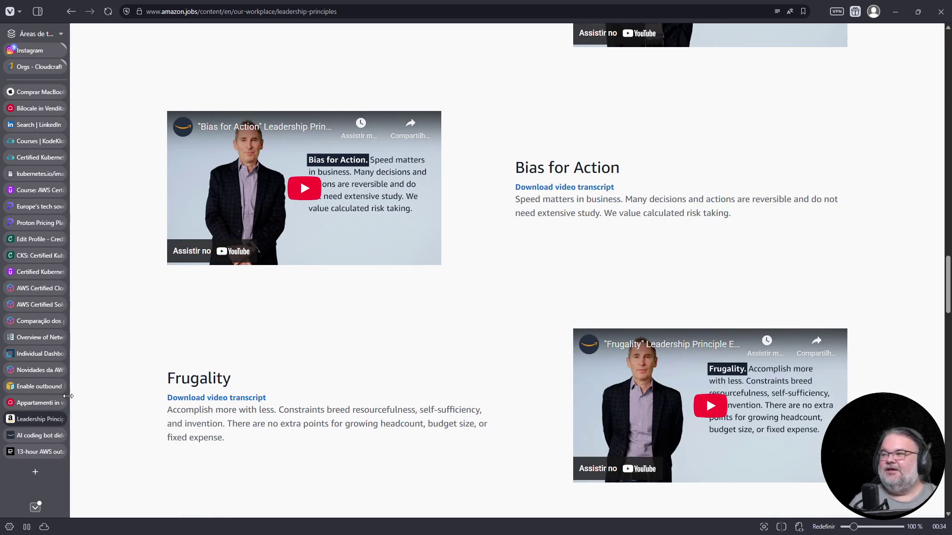
left_click(60, 418)
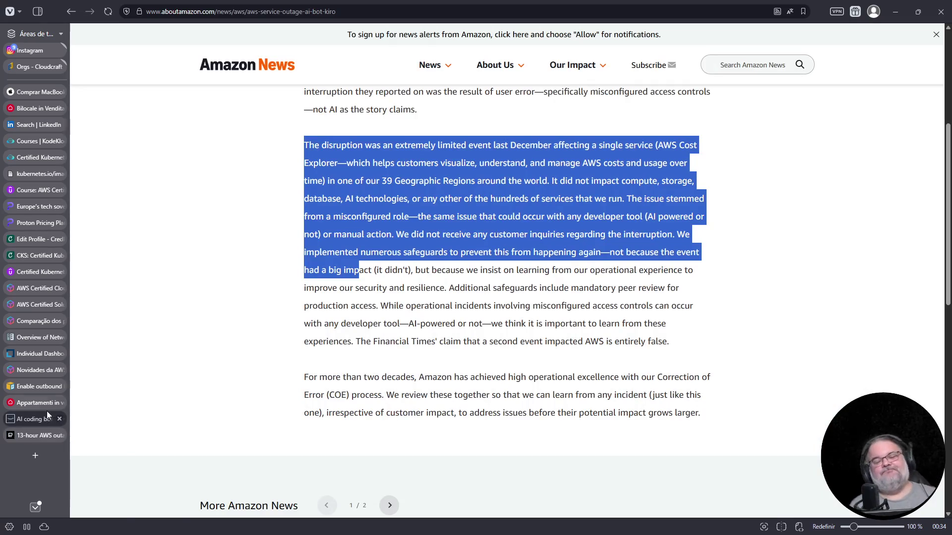
mouse_move(48, 404)
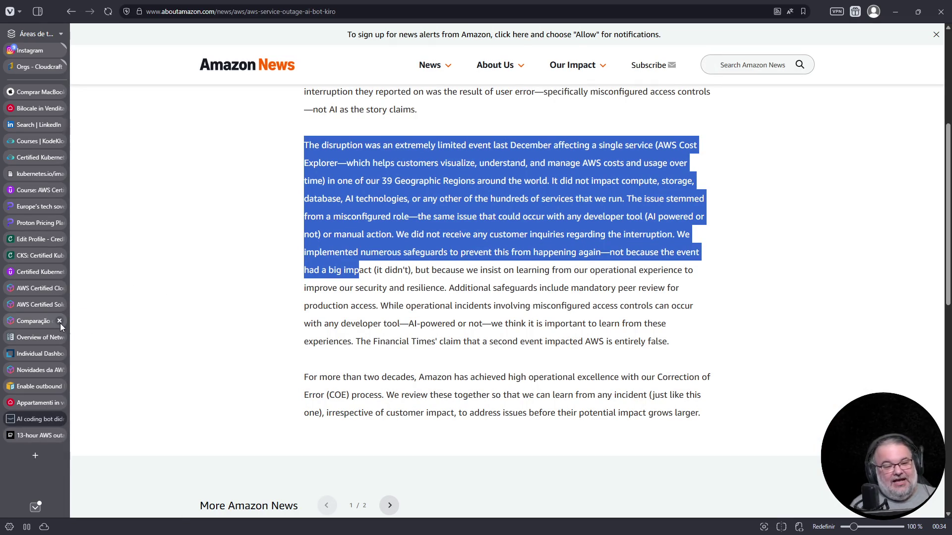
left_click(60, 419)
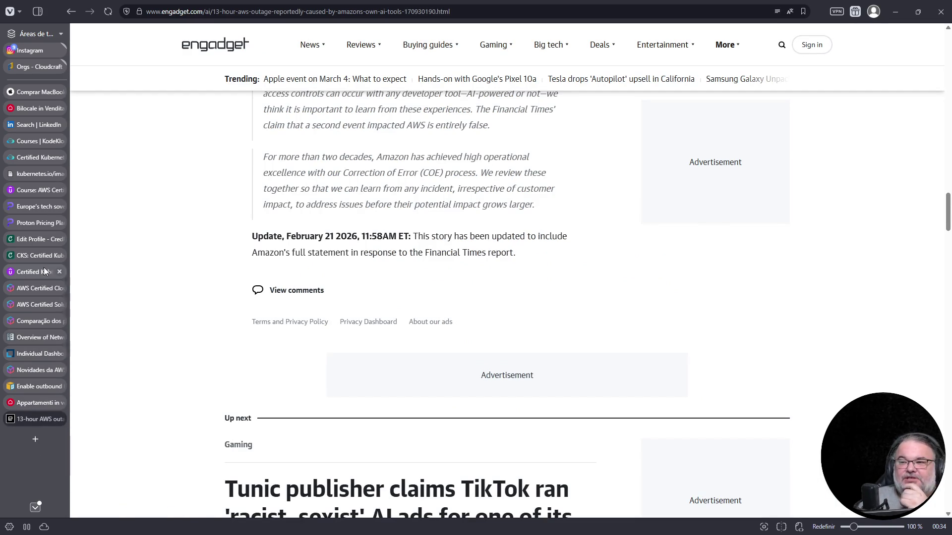
Step: Close the CKS Credly badge page and start a new blank tab with the address bar focused
left_click(35, 255)
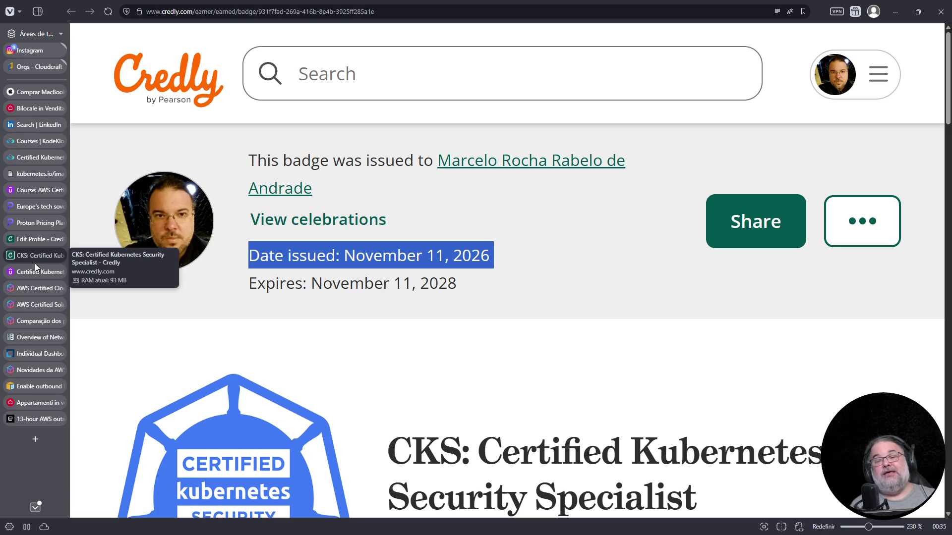
left_click(60, 255)
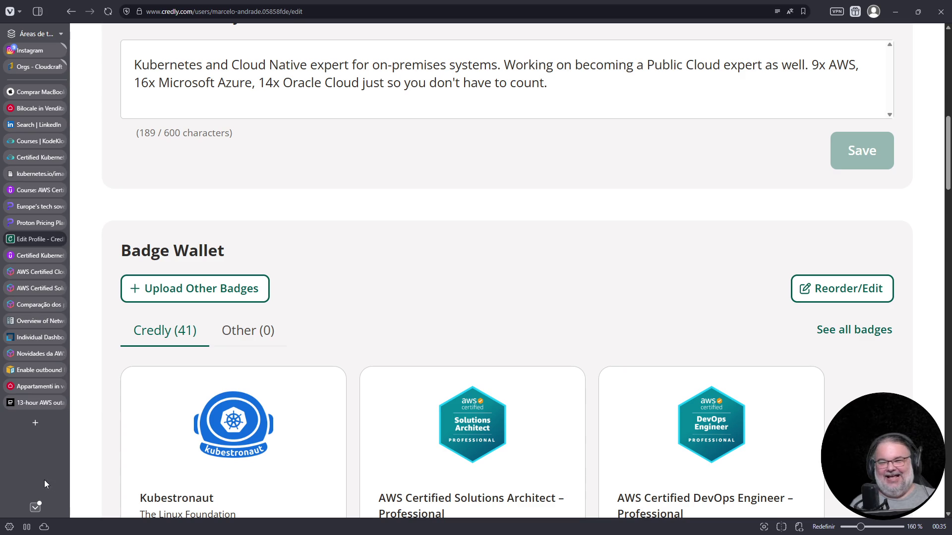
left_click(35, 423)
left_click(322, 17)
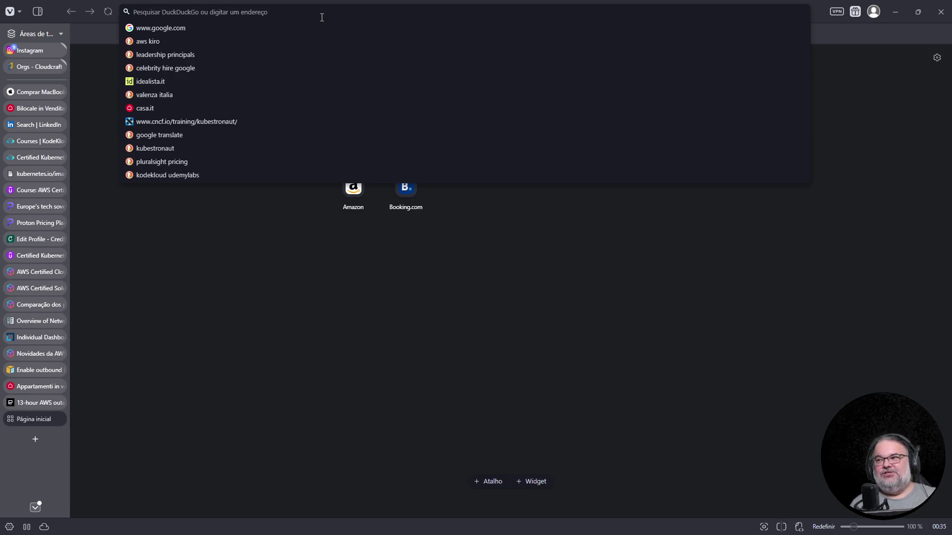
Step: Go to the Serpro website and zoom the page to 140%
type("serpro")
key("Return")
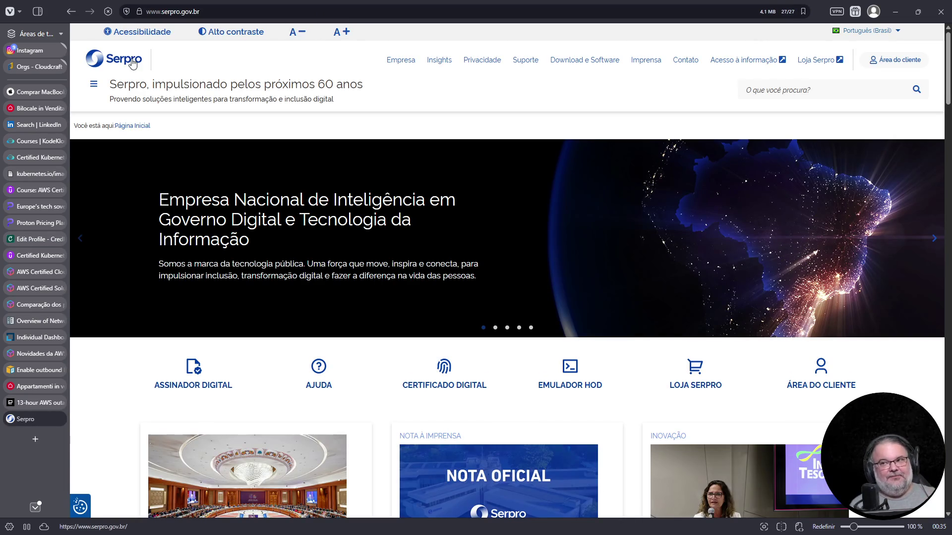
key("ctrl+plus")
key("ctrl+plus")
key("ctrl+plus")
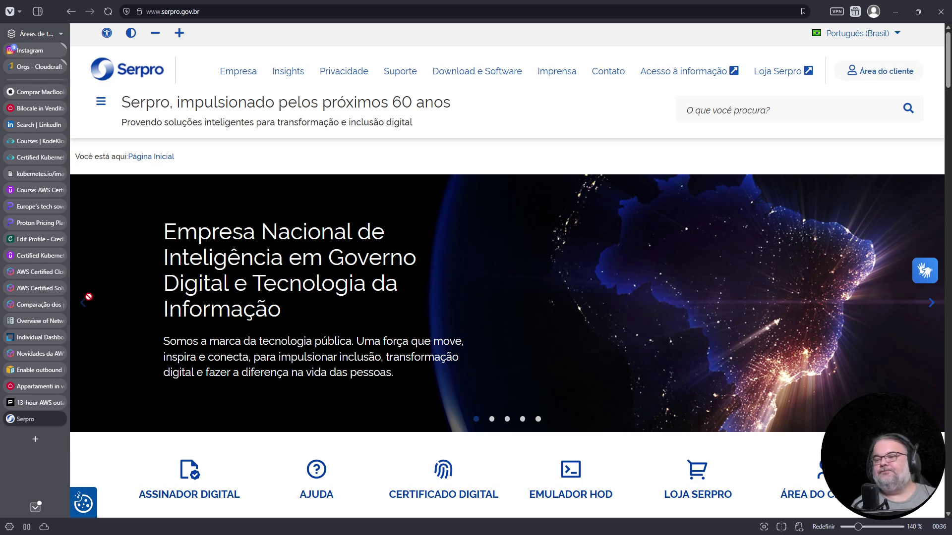
Step: Close the Serpro site and the AWS outage article
left_click(60, 419)
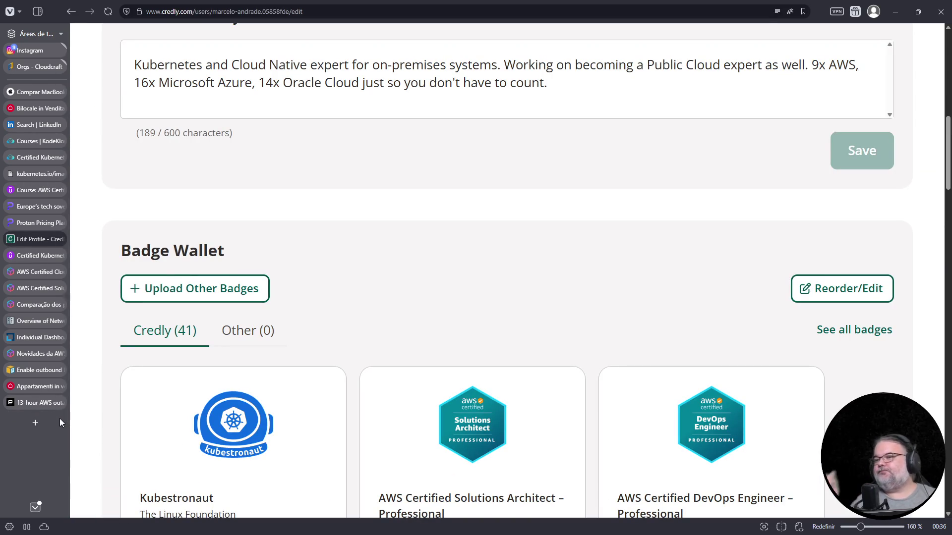
left_click(56, 404)
key("ctrl+w")
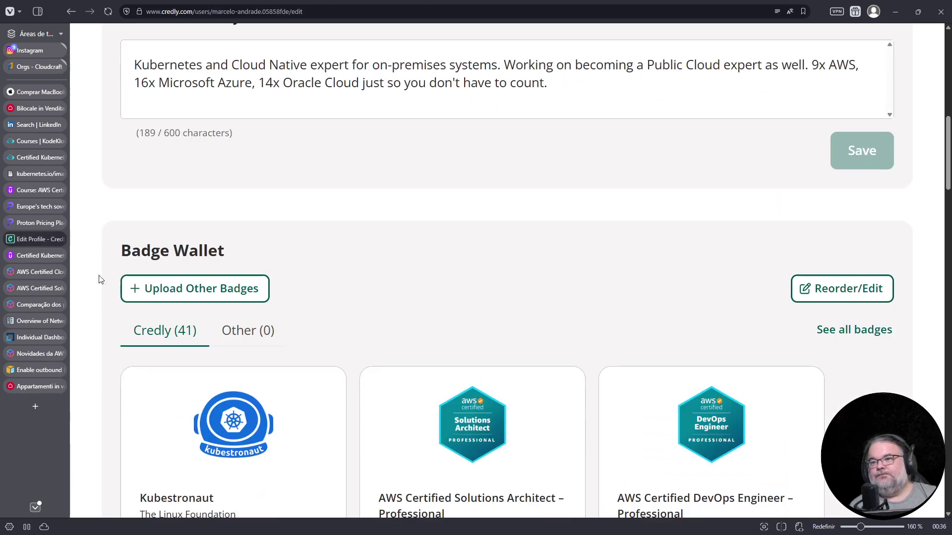
Step: Back in the etcd lab, copy the etcd client URL from the manifest
left_click(38, 160)
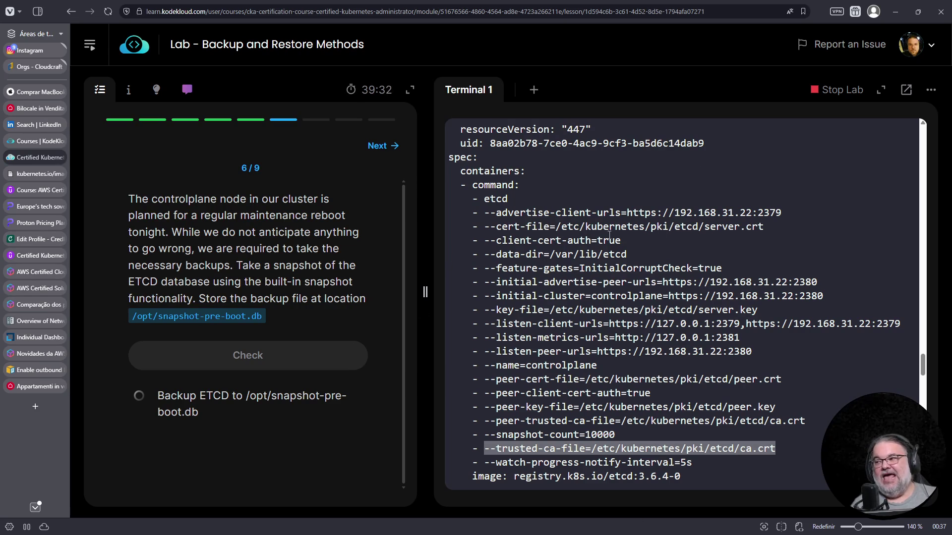
left_click_drag(484, 227, 764, 226)
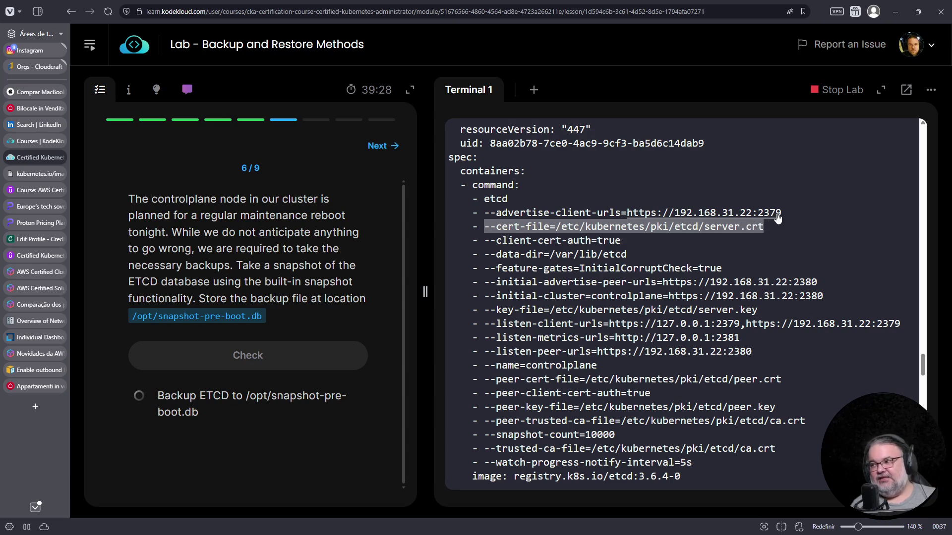
key("ctrl+t")
key("ctrl+w")
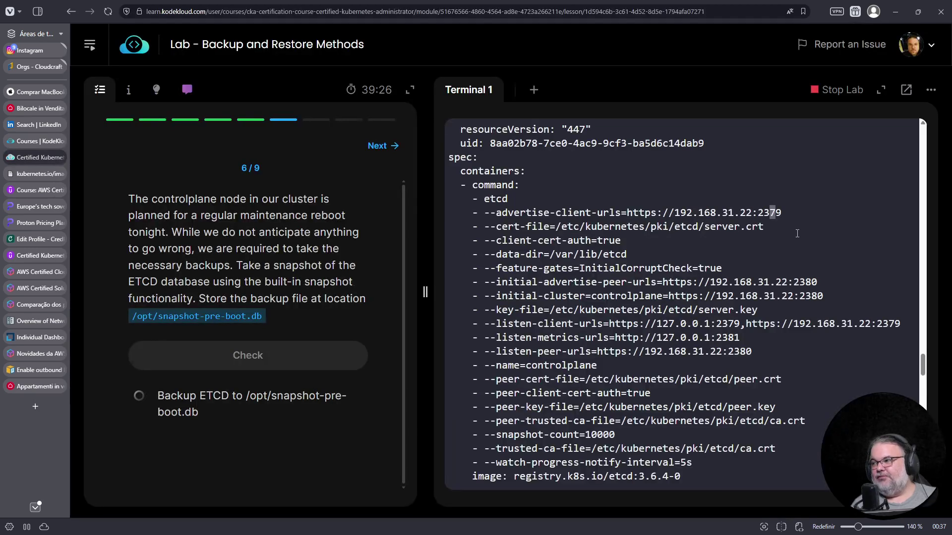
left_click_drag(741, 324, 608, 324)
right_click(610, 325)
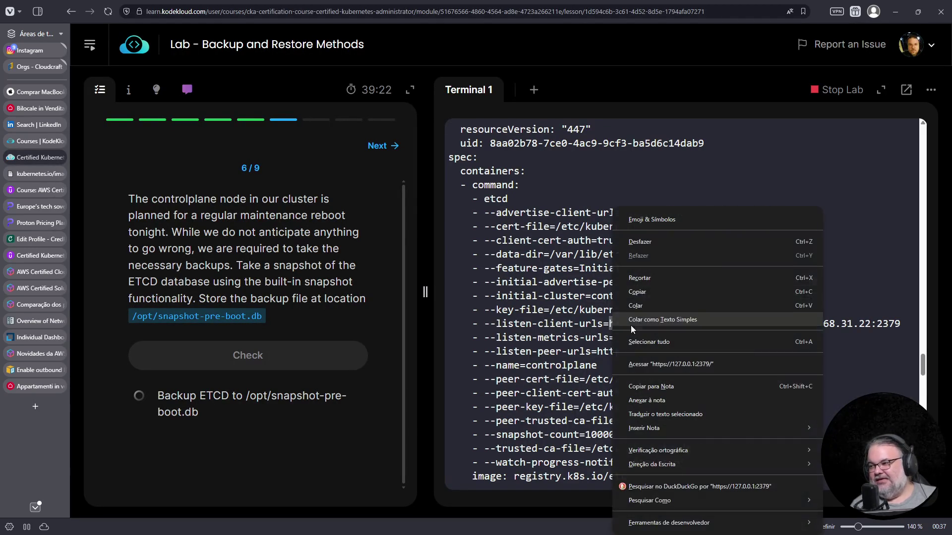
left_click(647, 288)
left_click(533, 90)
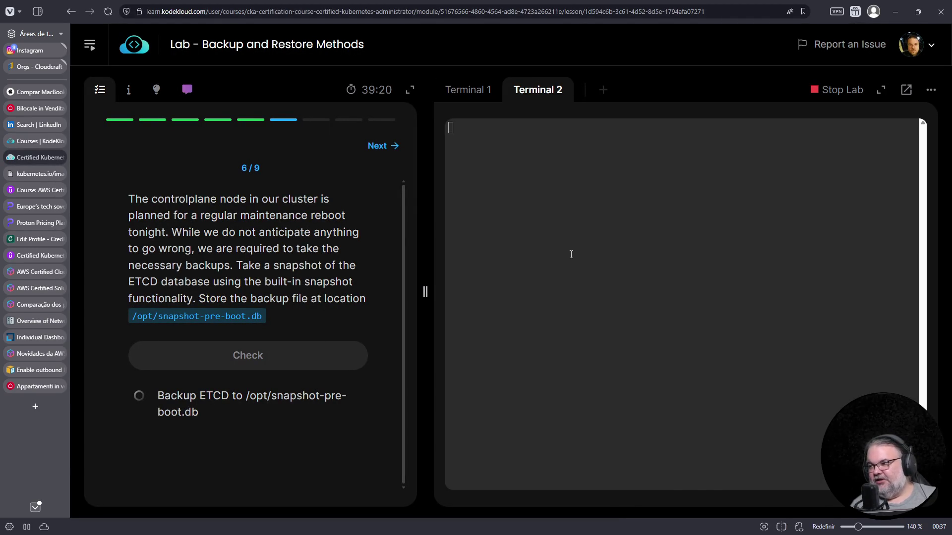
right_click(570, 254)
left_click(592, 354)
key("ctrl+a")
type("curl -k")
key("Return")
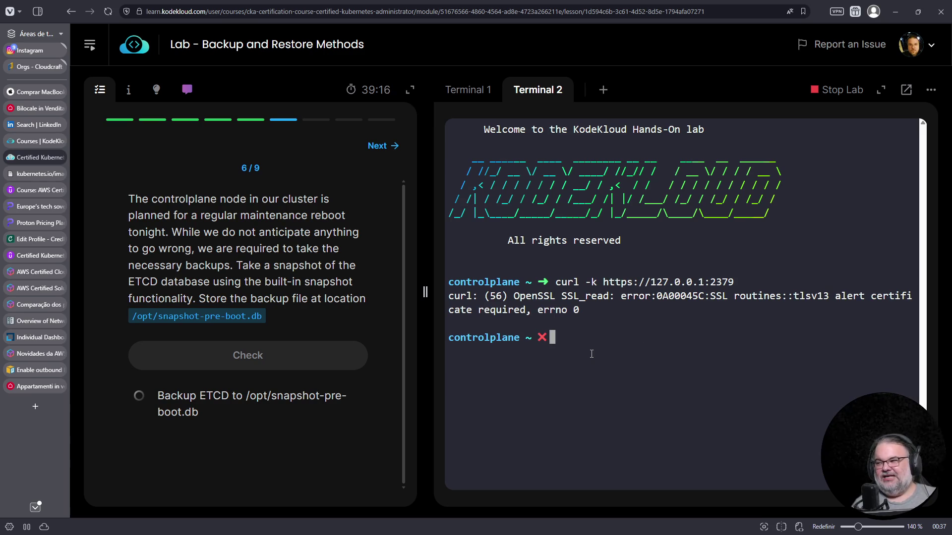
Step: Review the certificate-required error against the manifest and show the etcdctl flag notes
triple_click(693, 295)
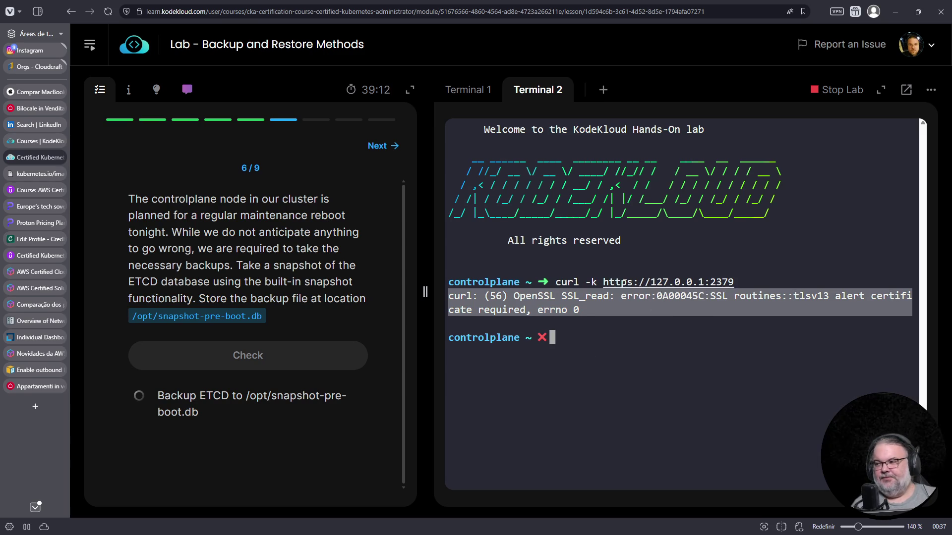
left_click(455, 93)
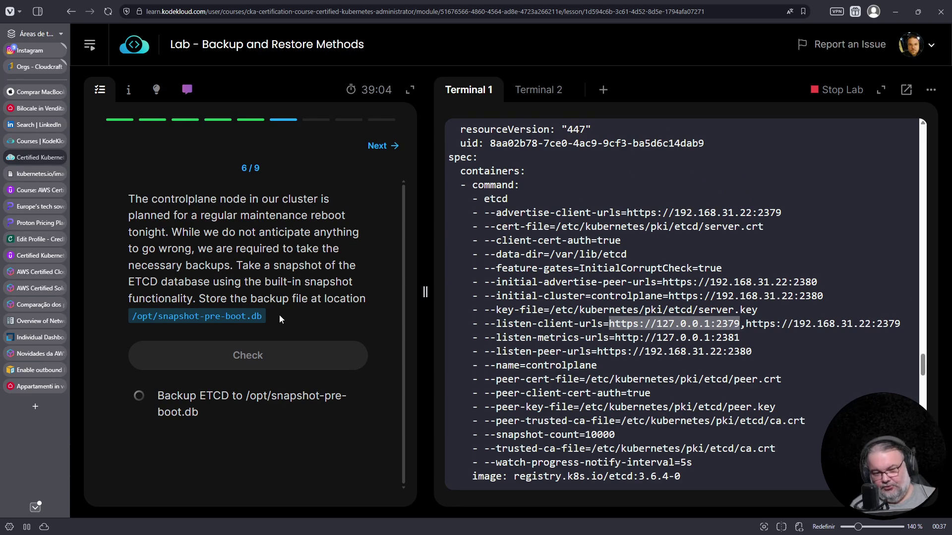
left_click(547, 89)
type("curl -k https://127.0.0.1:2379")
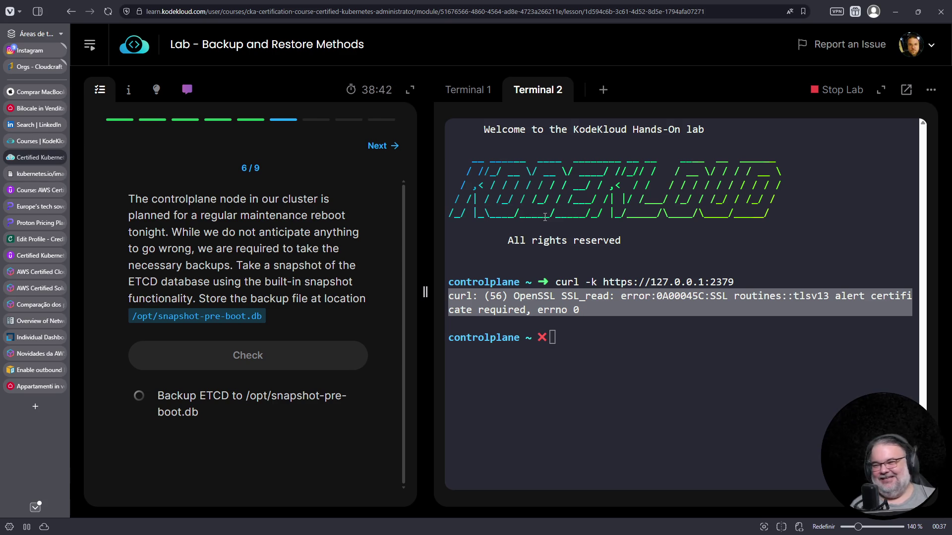
left_click(614, 385)
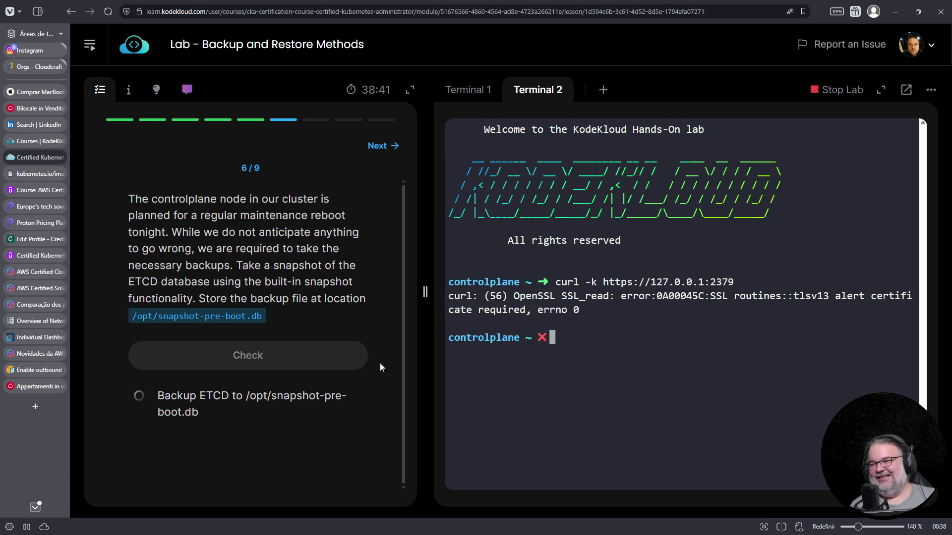
left_click(135, 95)
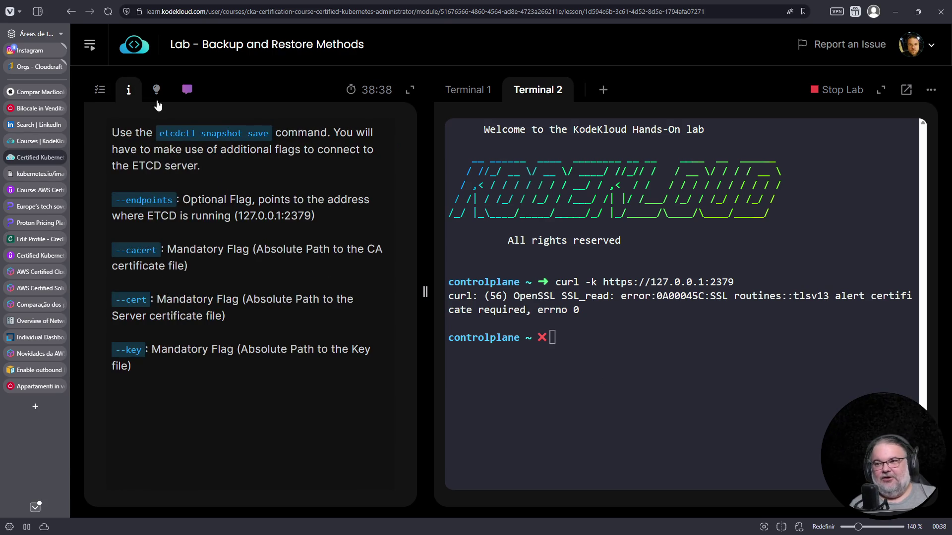
Step: Show the snapshot hint and start an 'etcdctl --endpoint' command in Terminal 2
left_click(157, 98)
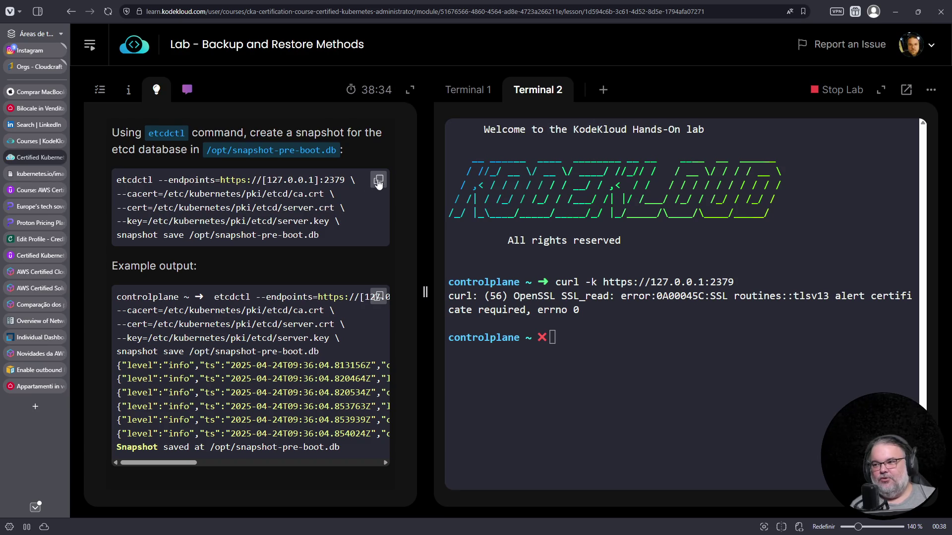
left_click(618, 359)
type("etcdctl ")
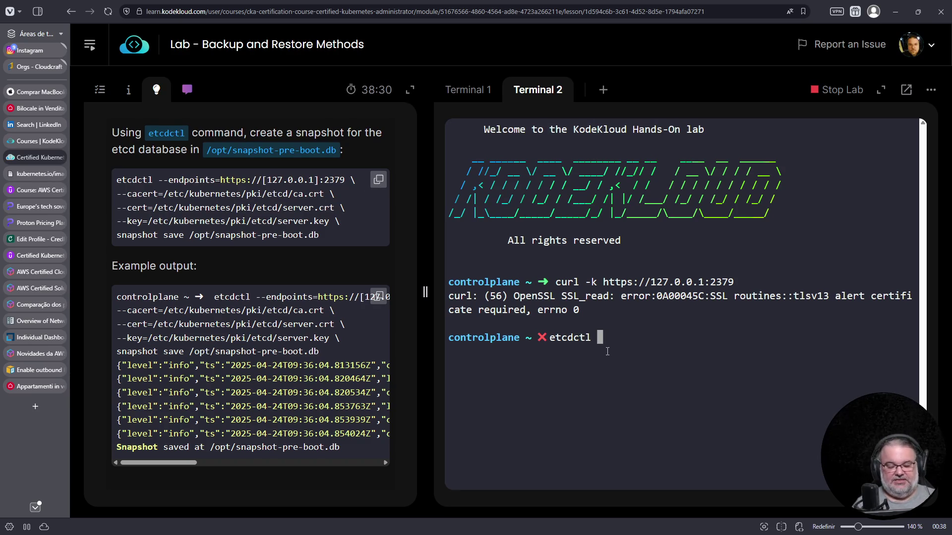
type("--endpoint")
key("BackSpace")
left_click_drag(735, 283, 601, 283)
right_click(609, 282)
left_click(494, 311)
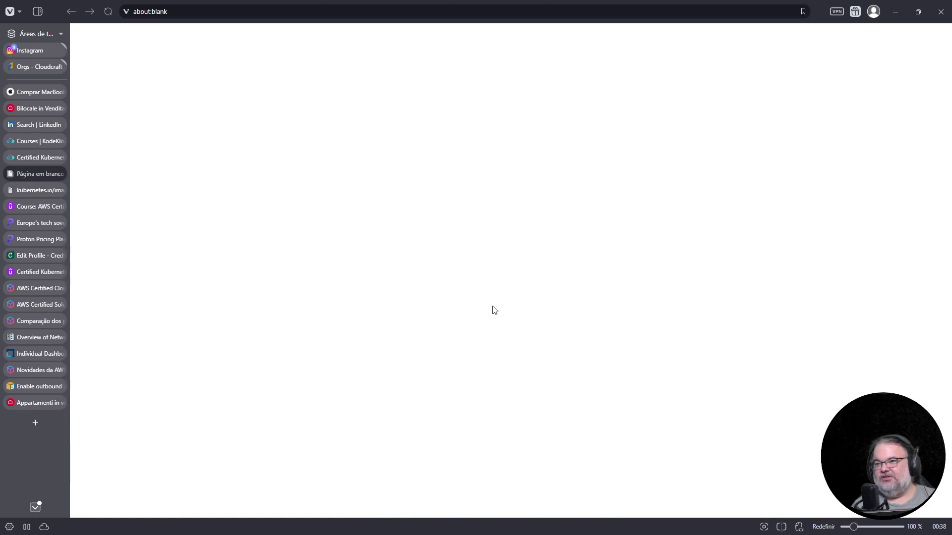
key("ctrl+w")
left_click_drag(739, 283, 602, 283)
right_click(599, 282)
key("Escape")
right_click(744, 342)
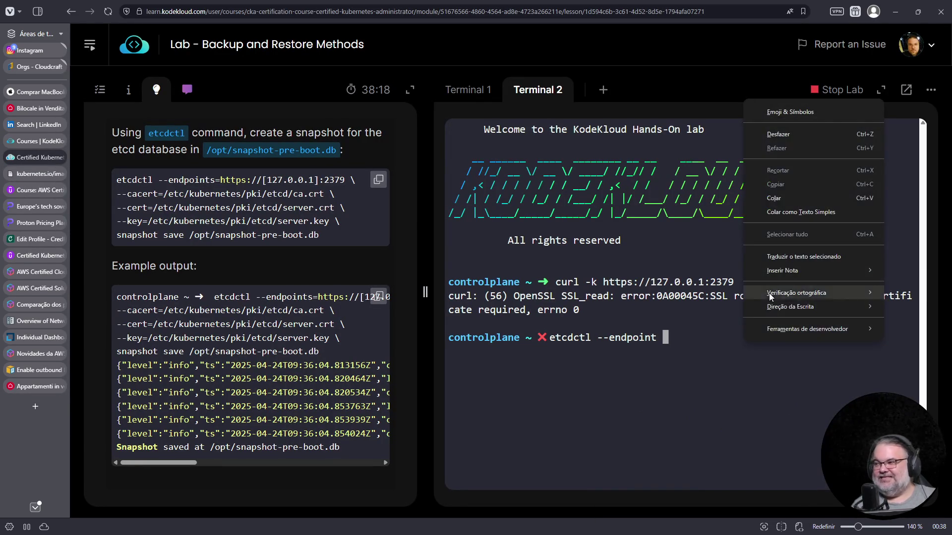
left_click(785, 200)
key("Left")
key("Left")
key("Left")
key("Left")
key("Left")
key("Left")
key("Right")
key("Delete")
key("Delete")
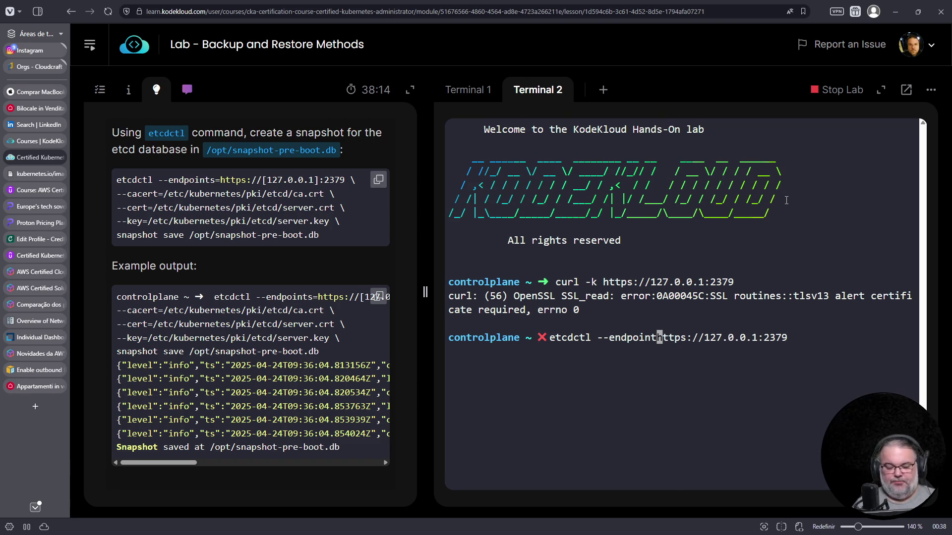
type("=")
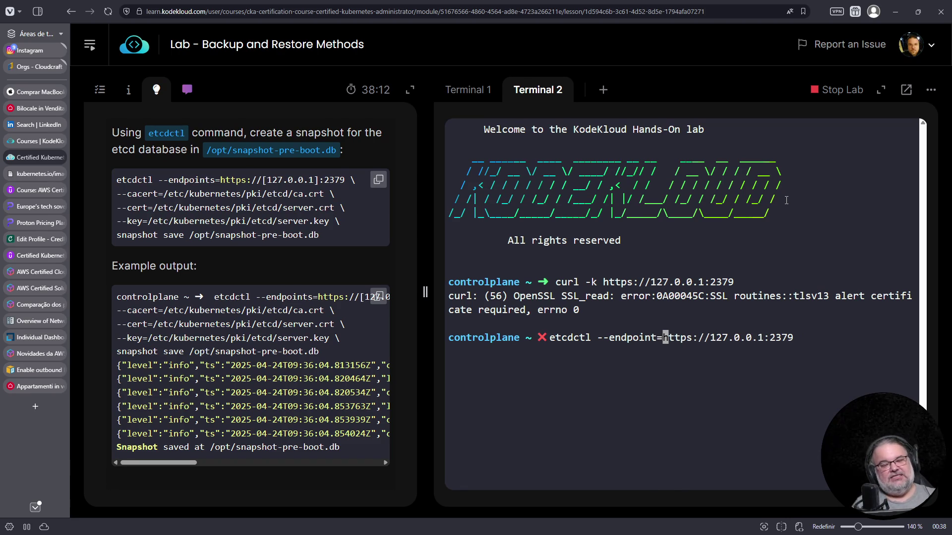
Step: Append --cacert= with the CA certificate path copied from the hint
key("End")
type("--cace-")
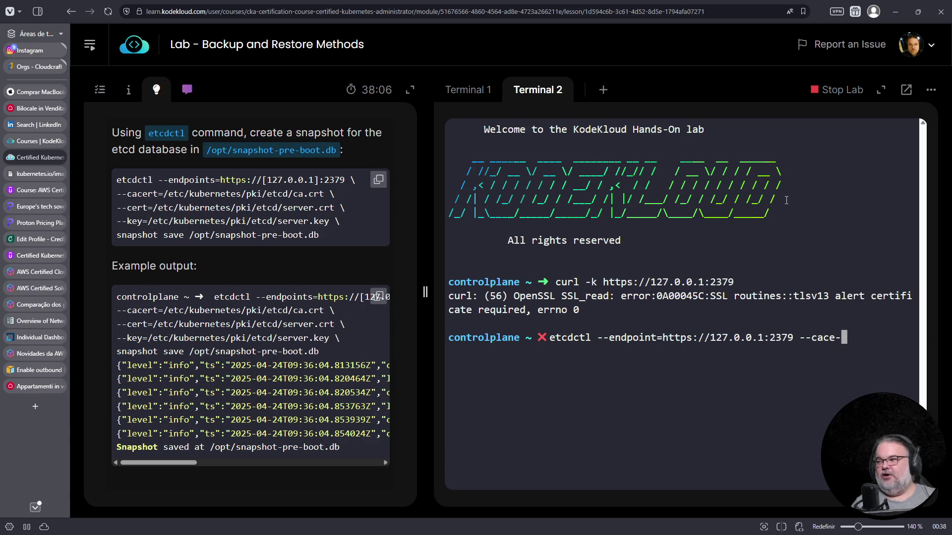
type("t")
key("BackSpace")
type("=")
left_click_drag(165, 194, 324, 193)
right_click(311, 194)
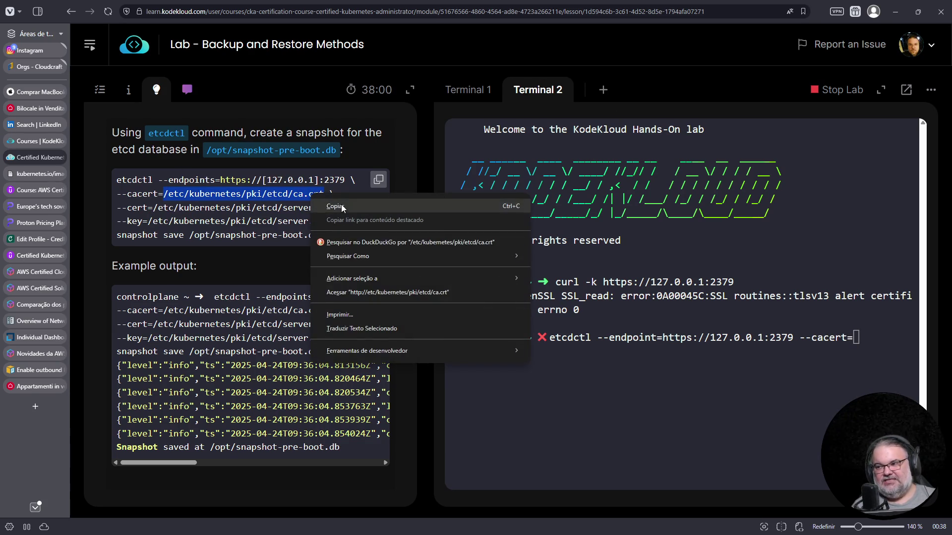
left_click(341, 205)
right_click(786, 243)
left_click(802, 343)
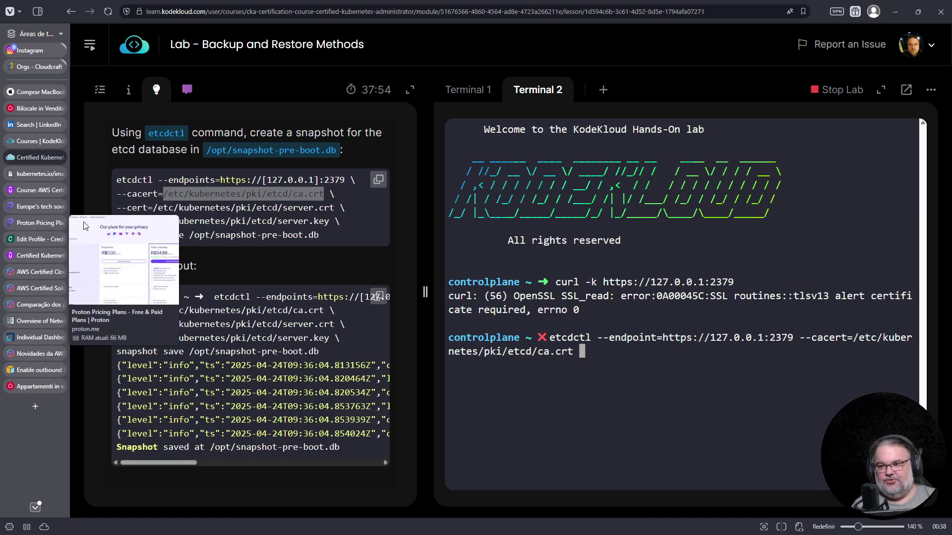
Step: Append the server certificate flag copied from the hint
left_click_drag(117, 207, 335, 207)
right_click(320, 206)
left_click(356, 217)
right_click(614, 349)
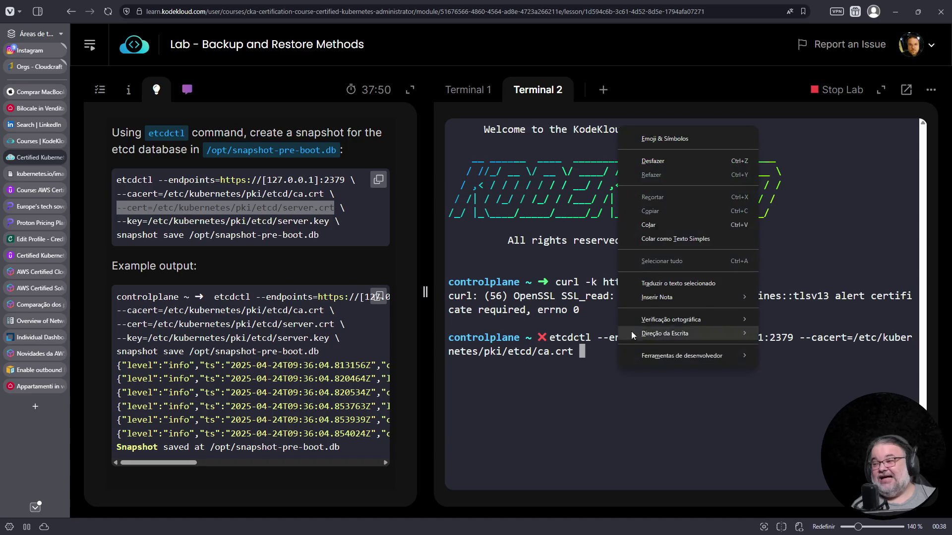
left_click(645, 229)
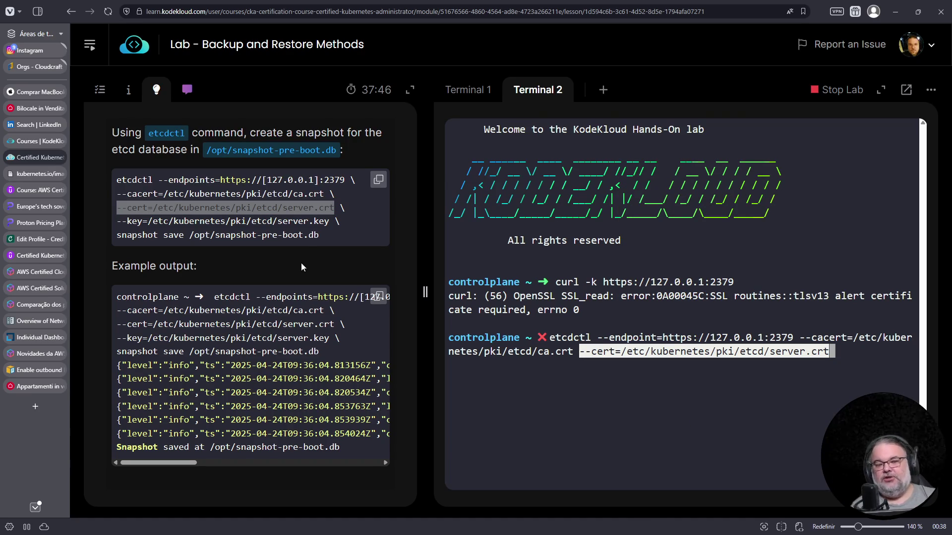
Step: Append the key flag with the server.key path copied from the hint
left_click_drag(118, 221, 329, 221)
right_click(317, 220)
left_click(331, 235)
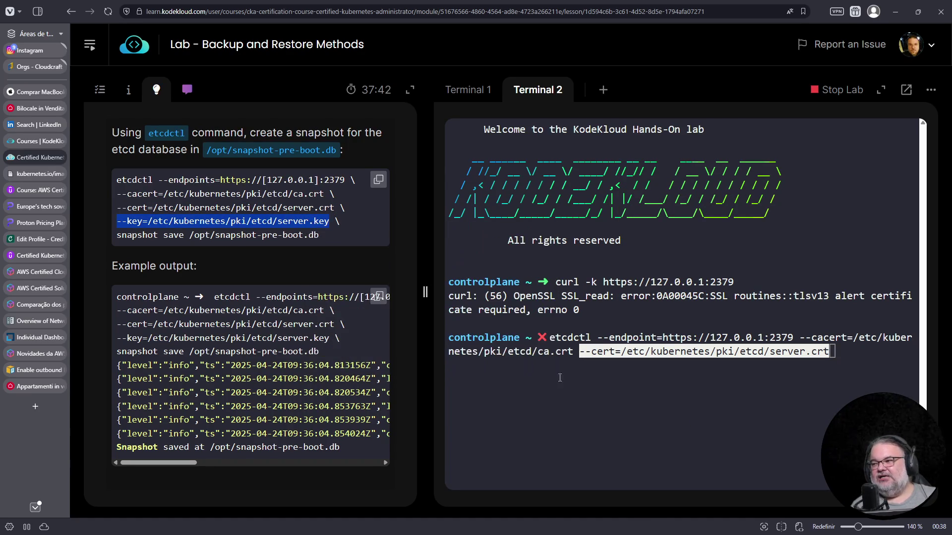
right_click(570, 385)
left_click(570, 385)
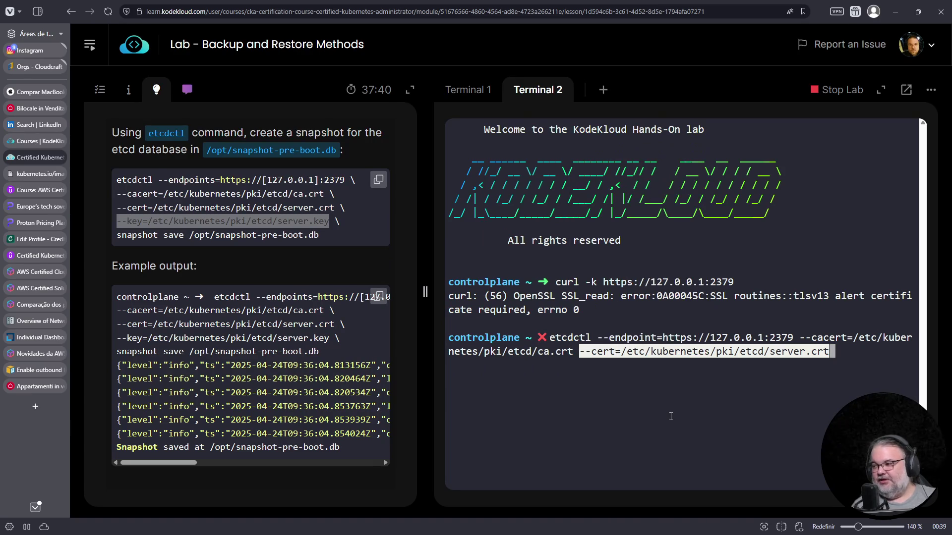
right_click(677, 414)
left_click(736, 268)
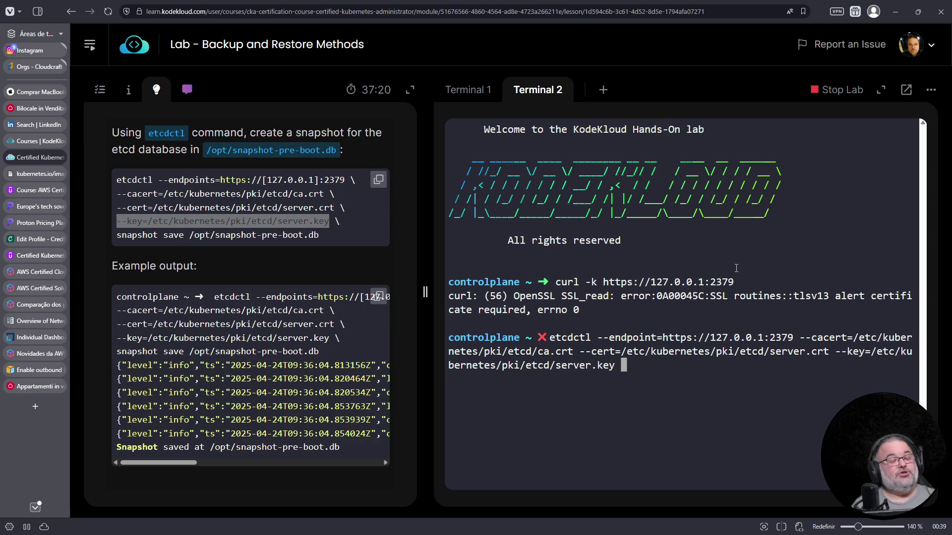
Step: Run etcdctl get /, then correct the unknown --endpoint flag to --endpoints and rerun it
type("get /")
key("Return")
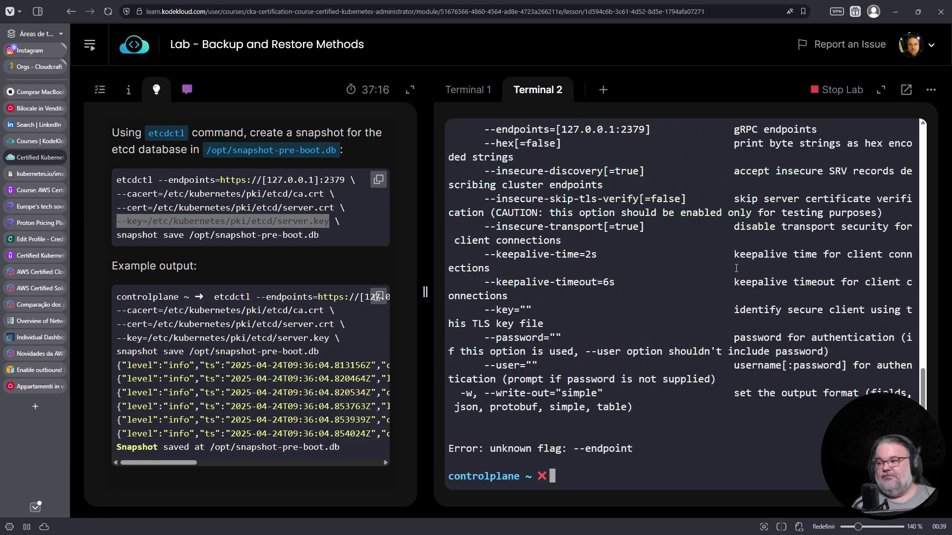
scroll(593, 422, "up", 5)
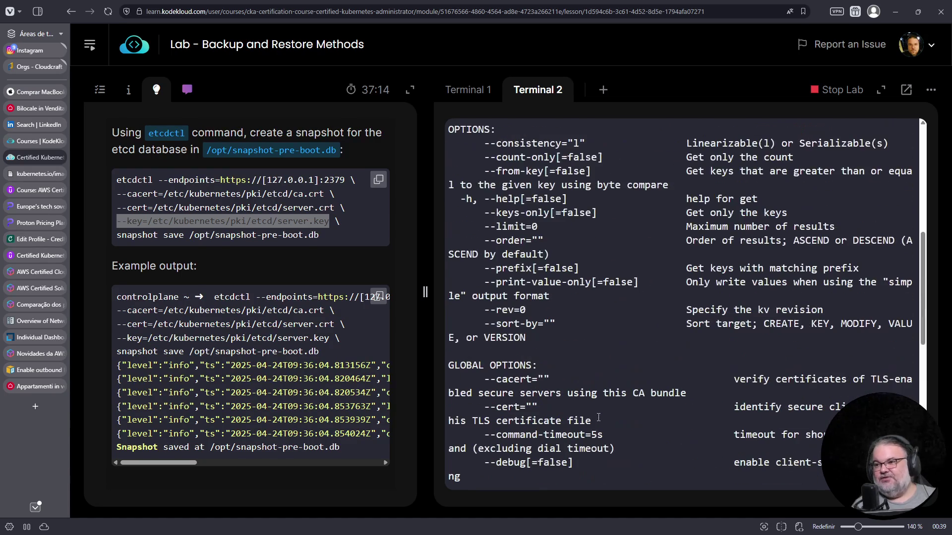
key("Up")
key("ctrl+a")
key("Right")
key("Right")
key("Right")
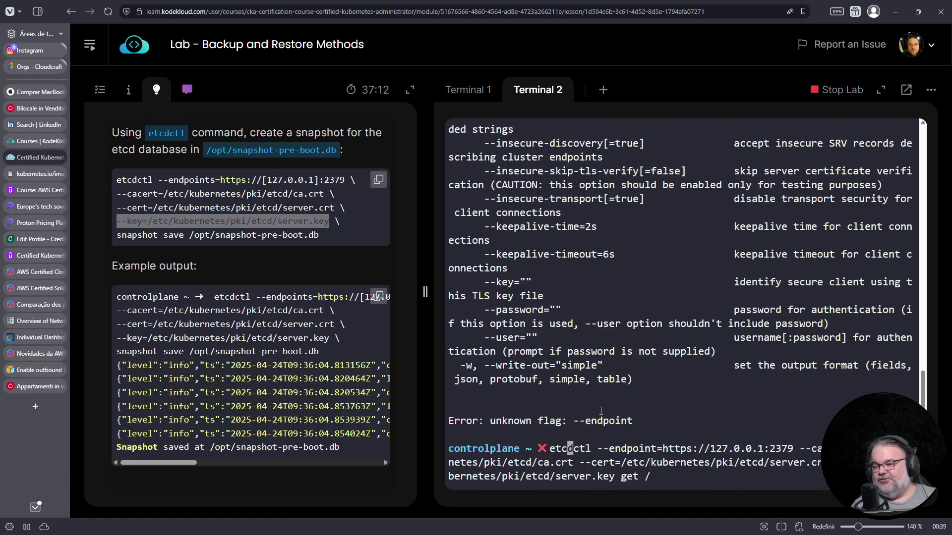
type("s")
key("Return")
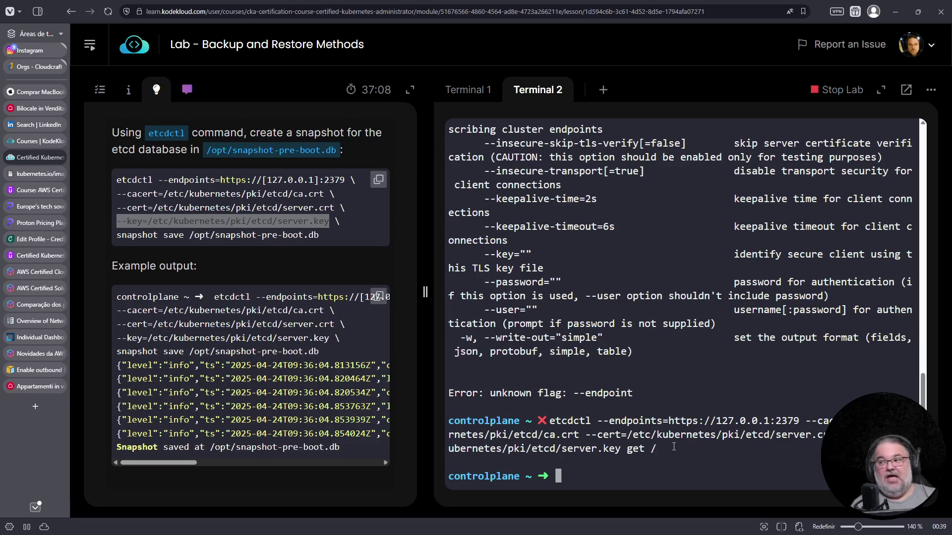
Step: Scroll through the etcdctl get help output and recall the command
scroll(674, 444, "up", 4)
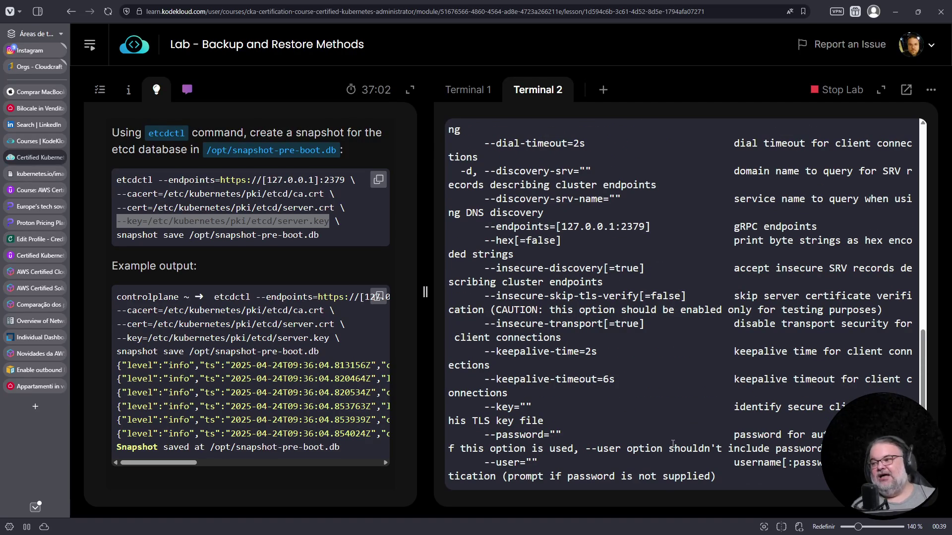
scroll(673, 444, "up", 8)
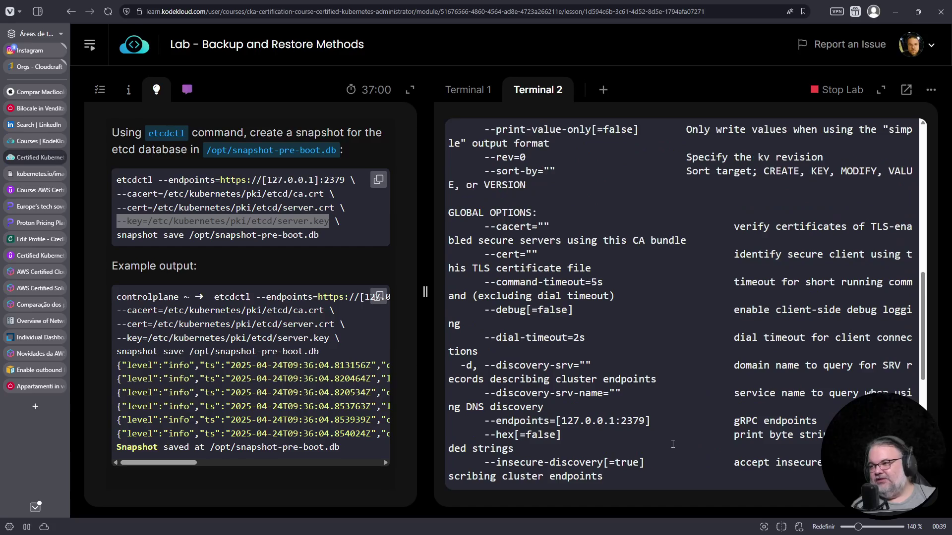
scroll(673, 444, "up", 7)
scroll(673, 445, "down", 13)
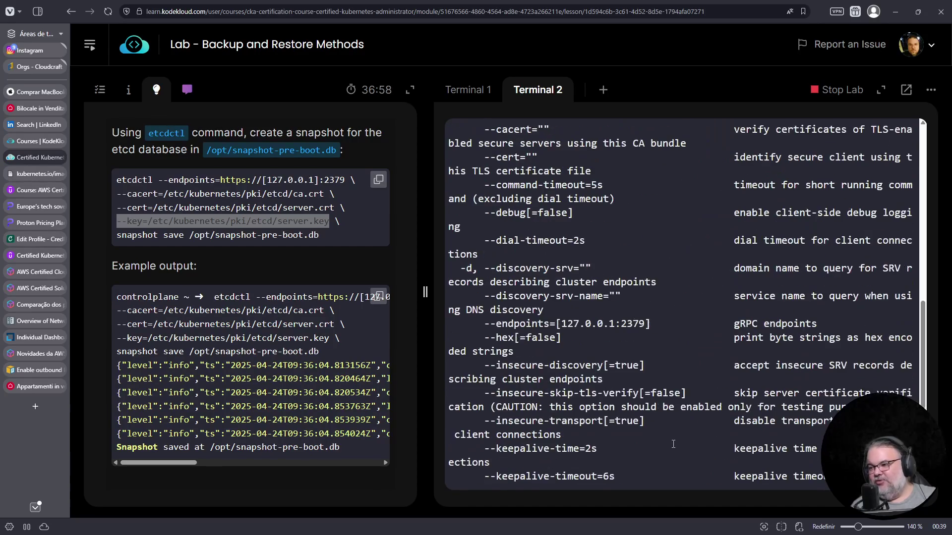
scroll(673, 444, "down", 4)
scroll(673, 444, "down", 2)
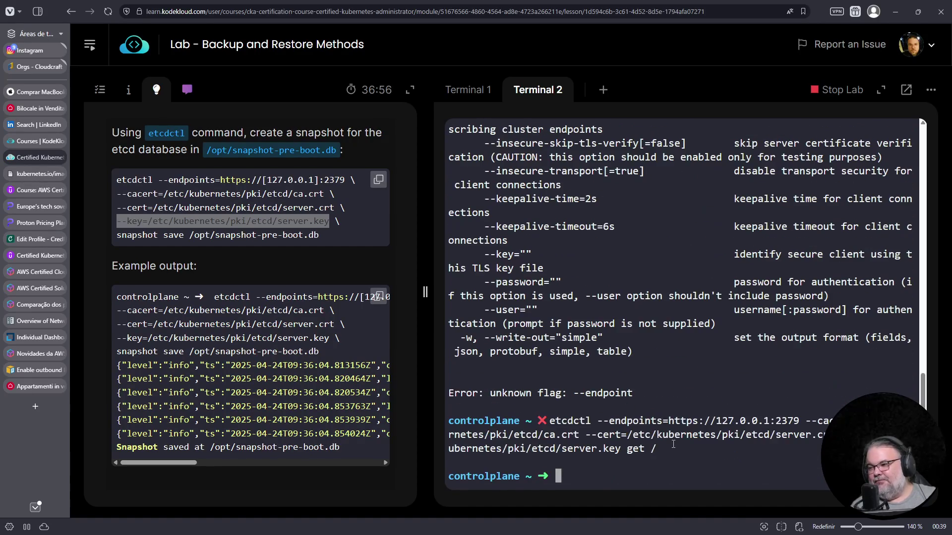
scroll(673, 445, "up", 4)
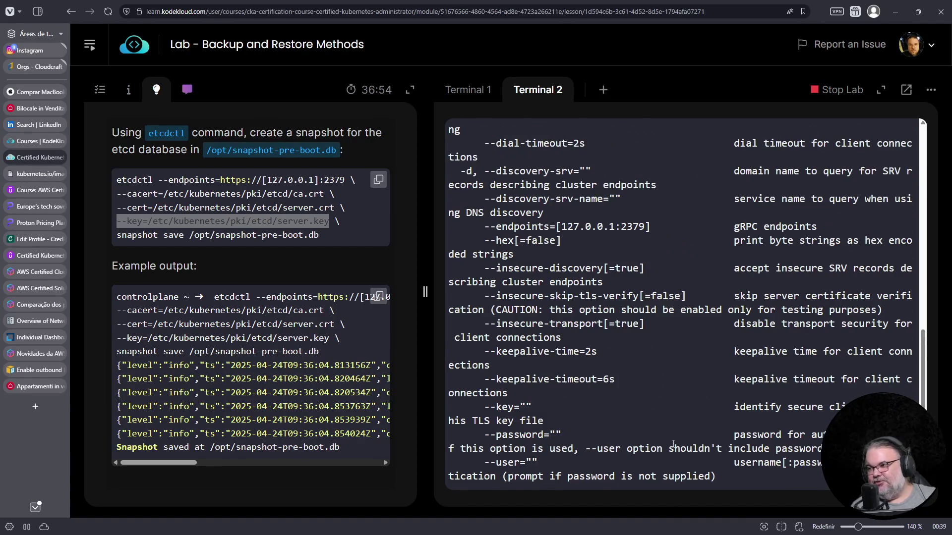
scroll(673, 443, "up", 6)
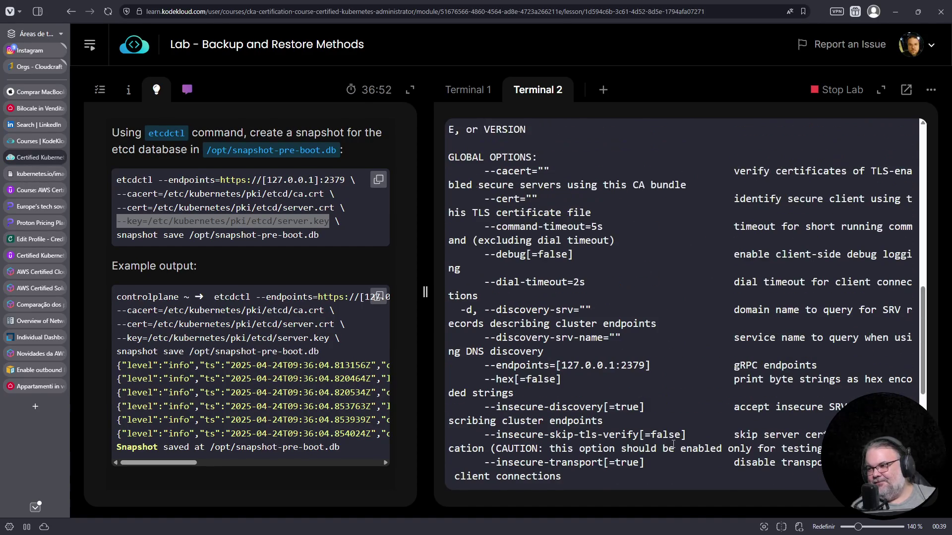
scroll(673, 443, "up", 6)
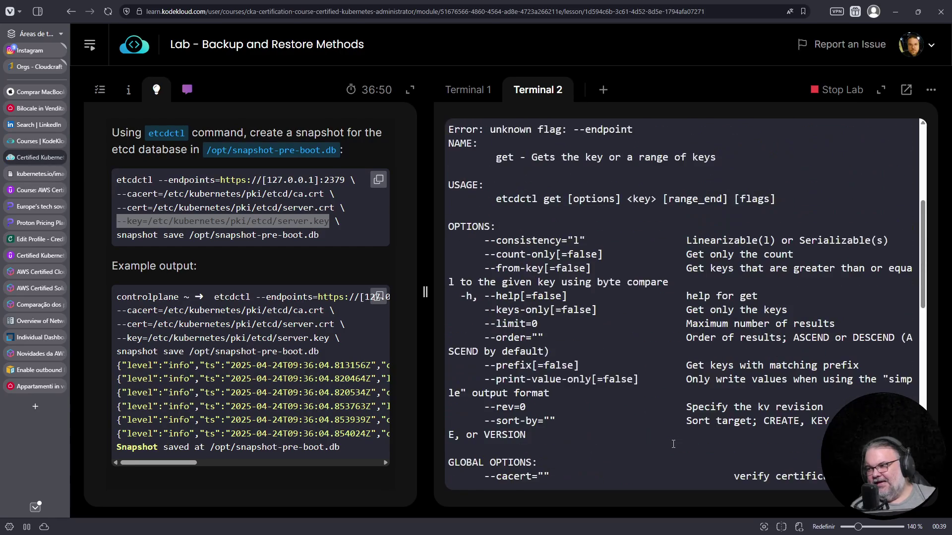
scroll(680, 432, "down", 12)
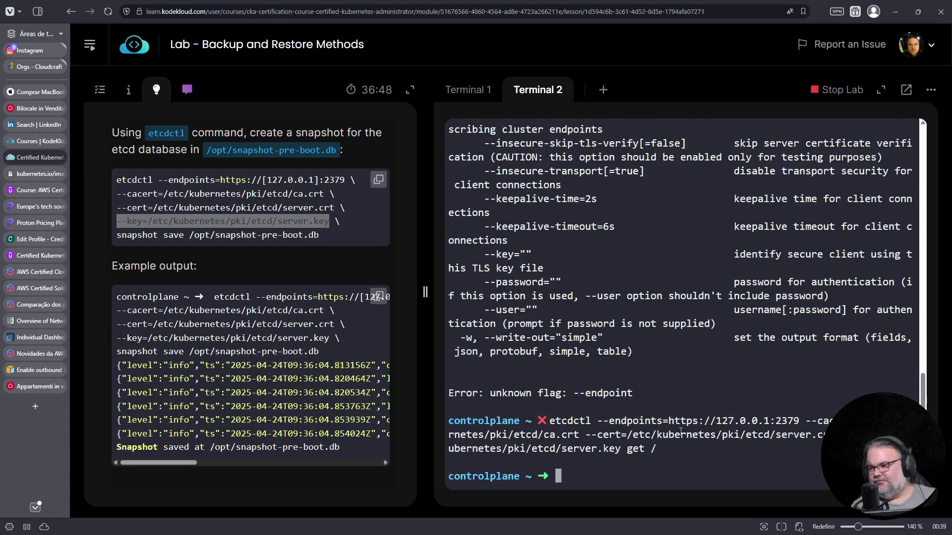
key("Up")
Step: Show the etcdctl get --help text and copy the --prefix flag from it
type("--help")
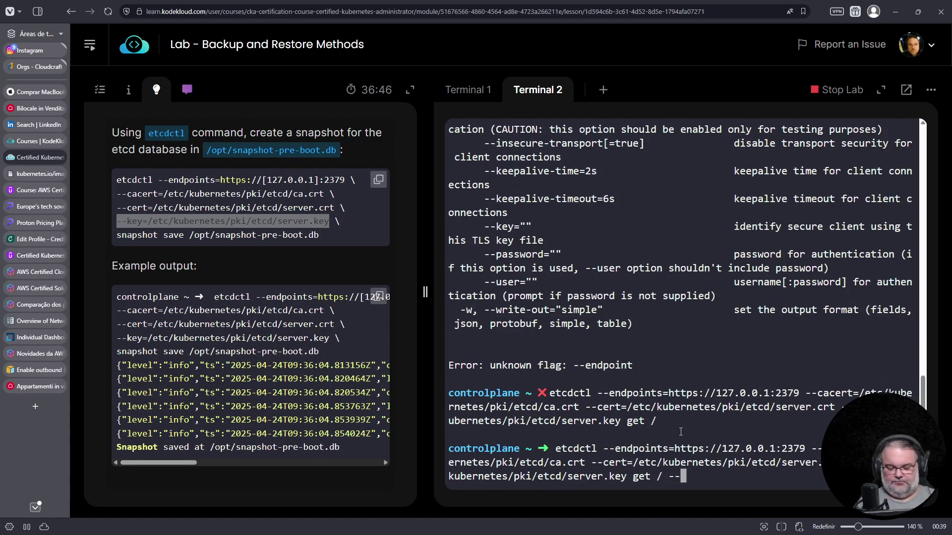
key("Return")
scroll(614, 428, "up", 12)
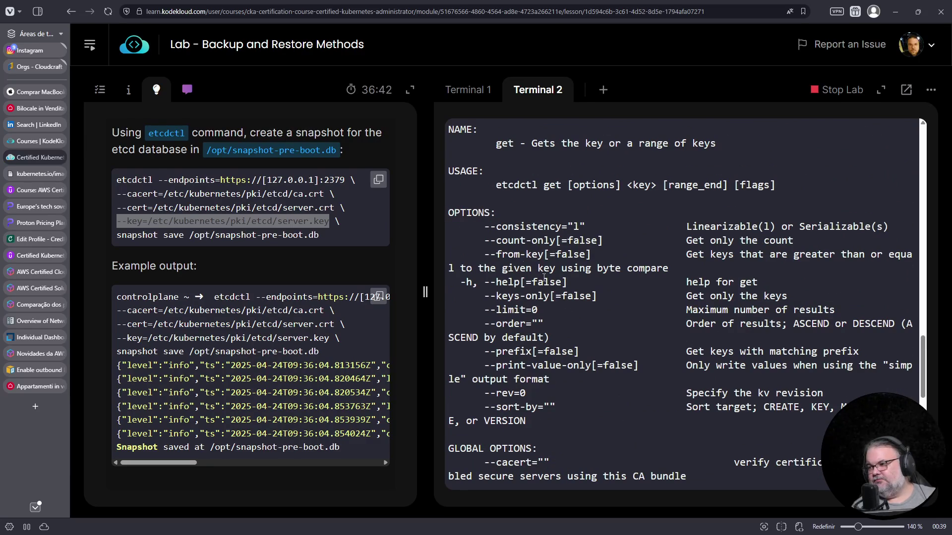
mouse_move(484, 351)
left_mouse_down()
mouse_move(537, 351)
mouse_move(529, 351)
left_mouse_up()
right_click(530, 351)
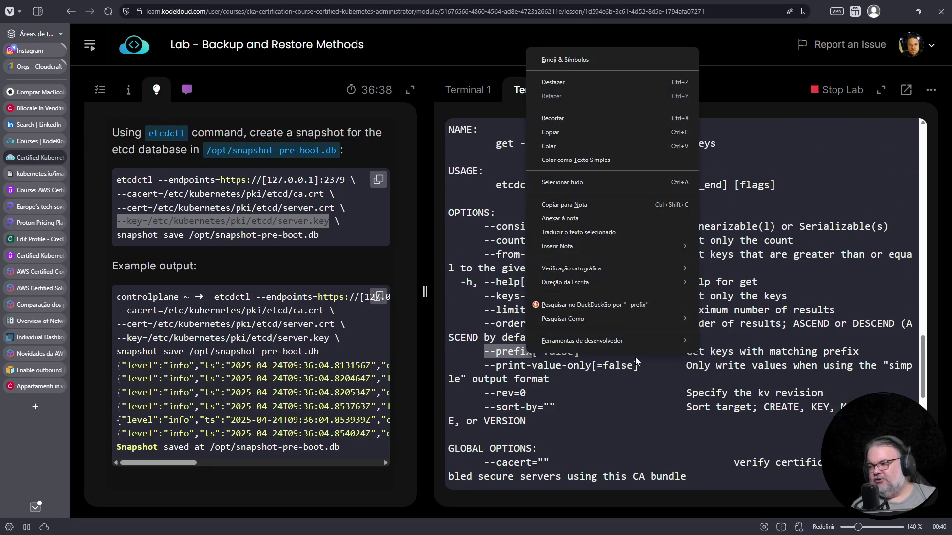
left_click(599, 132)
scroll(609, 242, "down", 5)
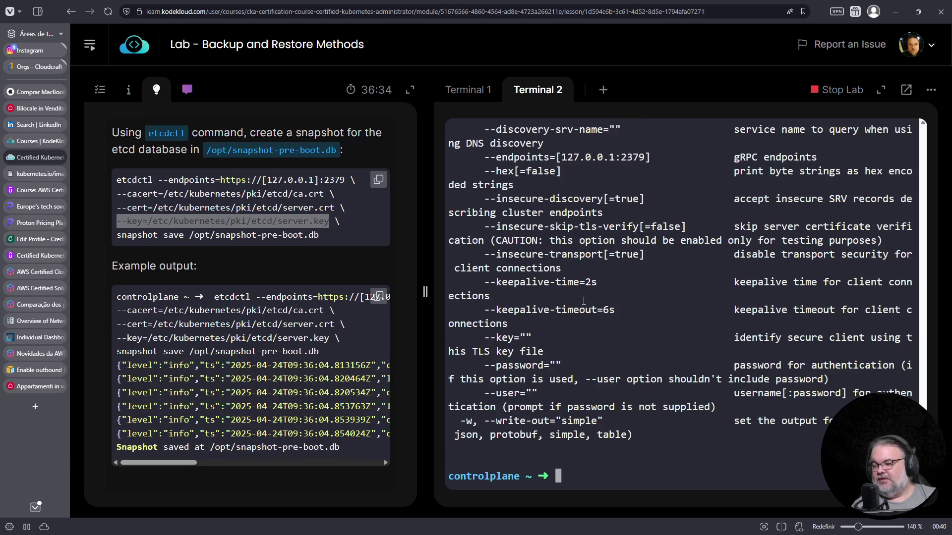
Step: Replace --help with the pasted --prefix plus --keys and run the get / query
key("Up")
key("BackSpace")
key("BackSpace")
key("BackSpace")
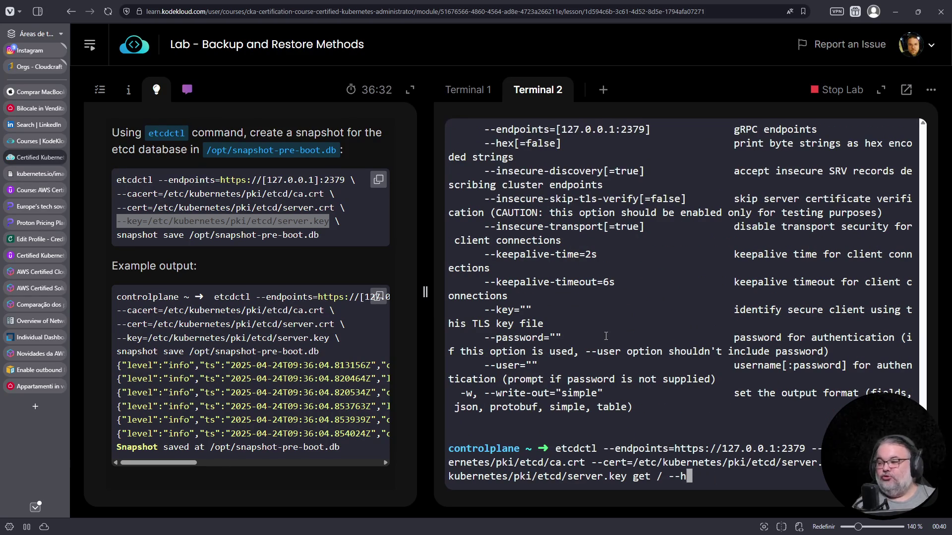
right_click(622, 354)
left_click(684, 218)
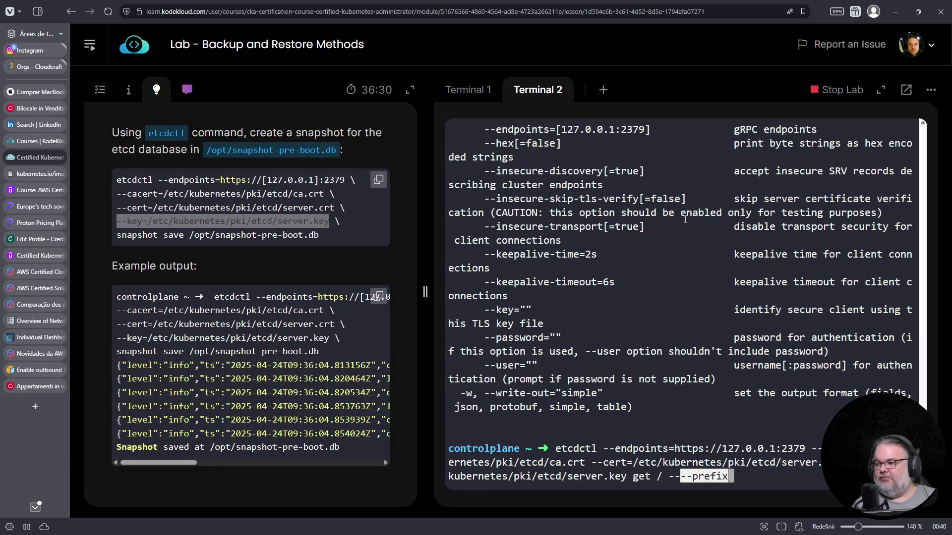
key("Left")
key("Left")
key("Left")
key("Right")
key("Delete")
key("Delete")
key("End")
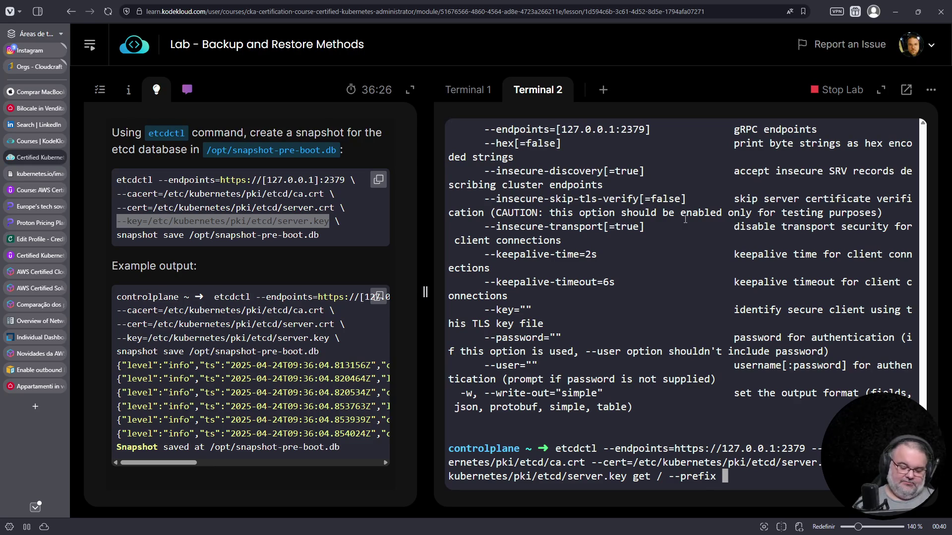
type("--keys")
key("Return")
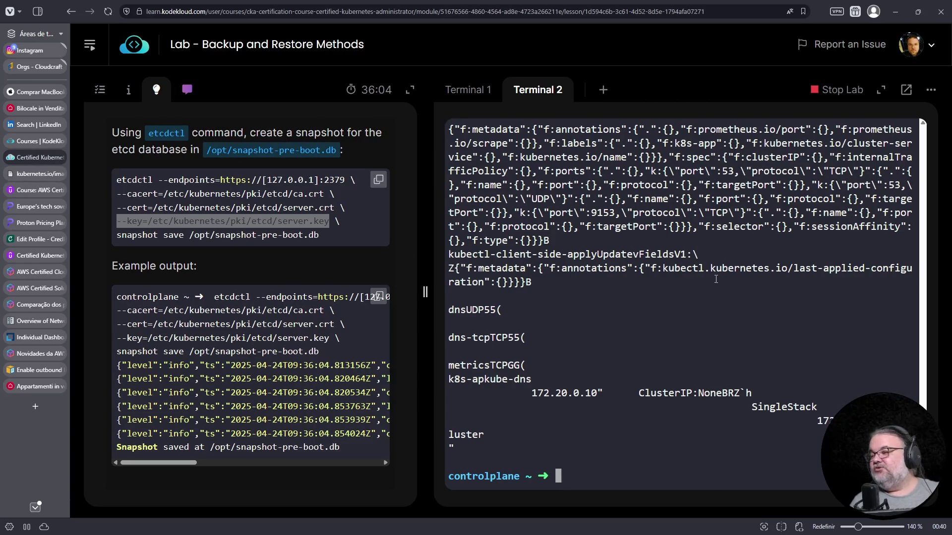
Step: Scroll the etcd dump and copy the /registry/ part of the red-service path
scroll(758, 356, "up", 5)
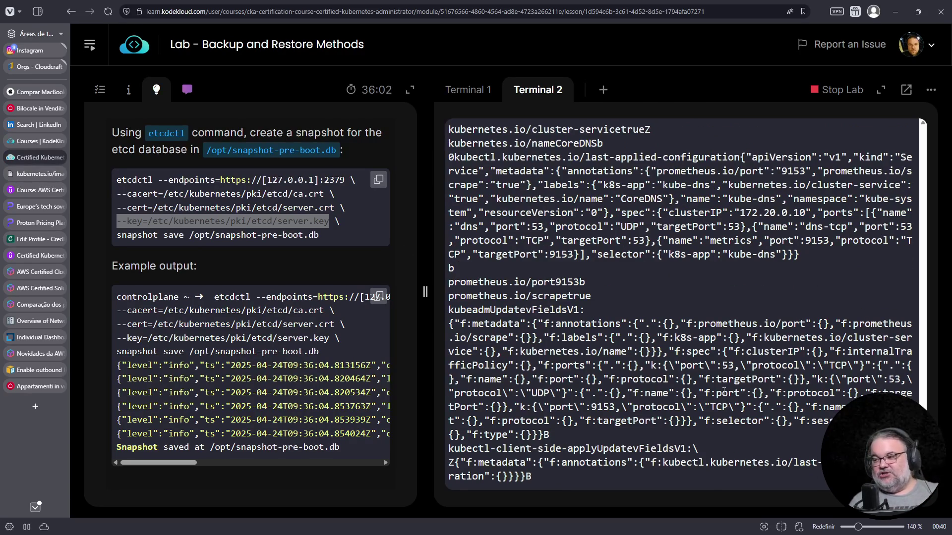
scroll(726, 386, "up", 7)
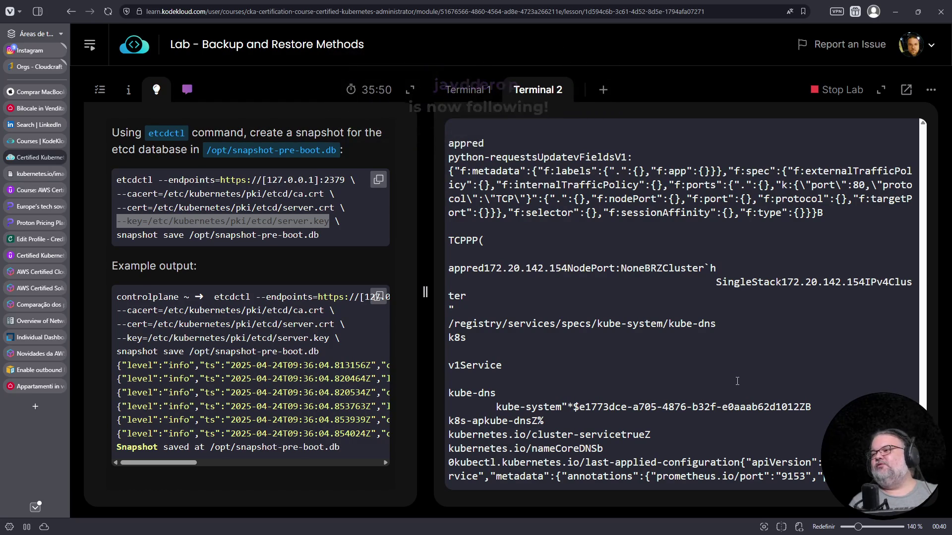
scroll(732, 381, "up", 5)
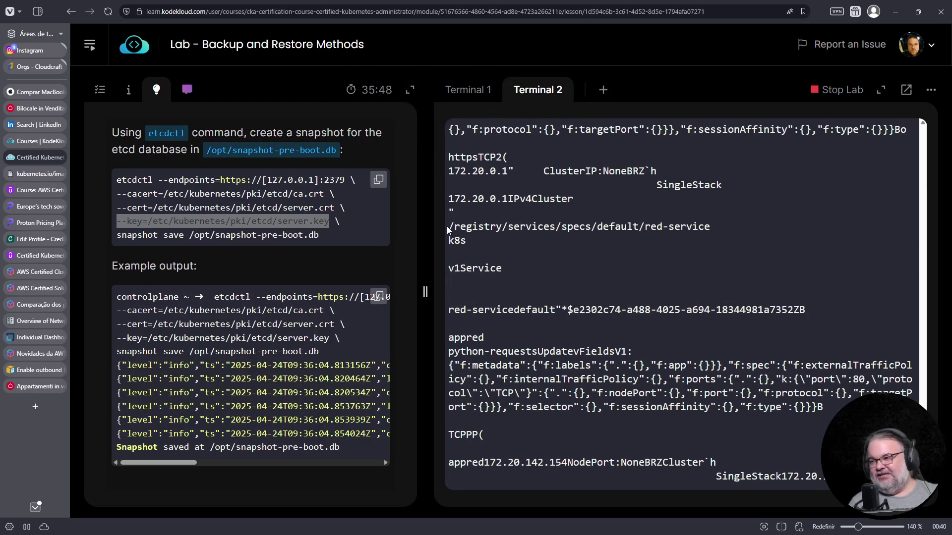
left_click_drag(447, 226, 712, 231)
scroll(613, 390, "up", 6)
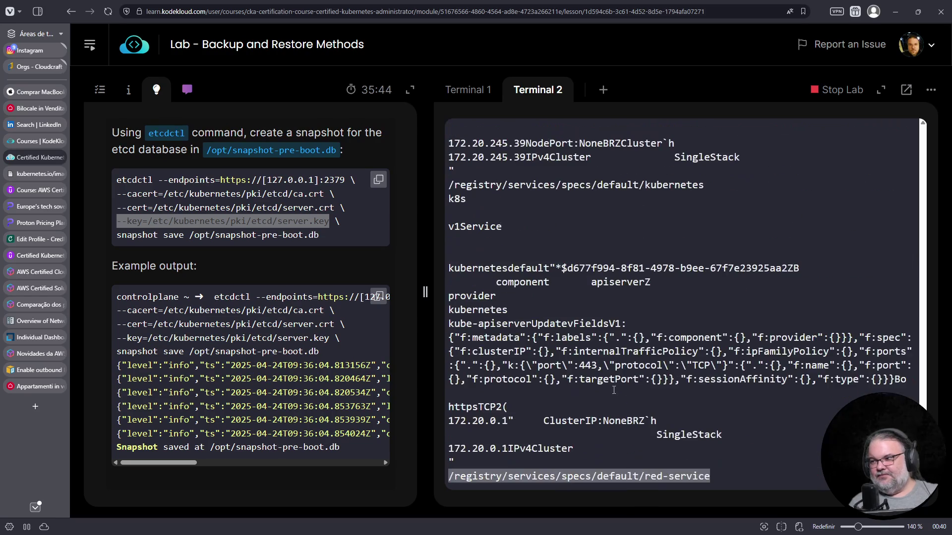
left_click_drag(452, 187, 511, 188)
key("ctrl+c")
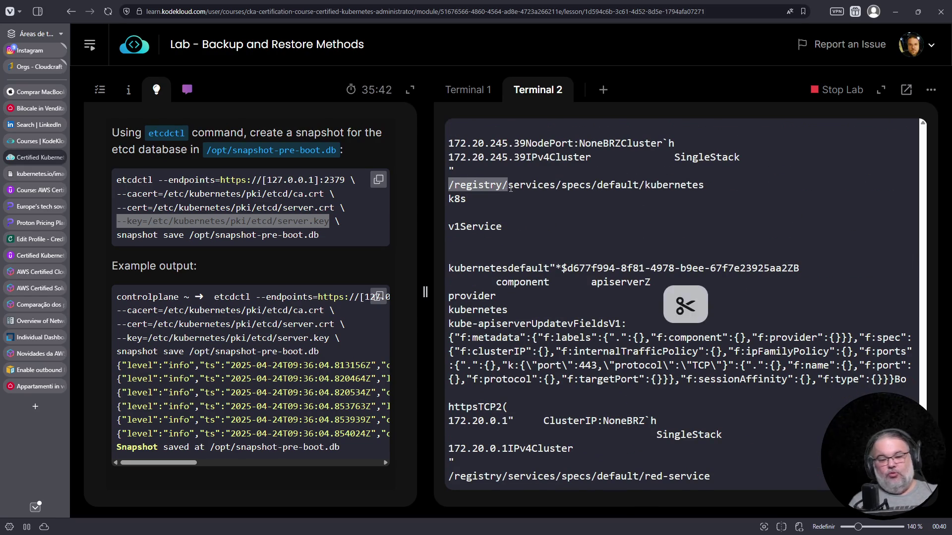
Step: Leave a cat /etc/ command typed and web-search 'conectar ssh' in a new tab
key("ctrl+c")
type("cat /etc/")
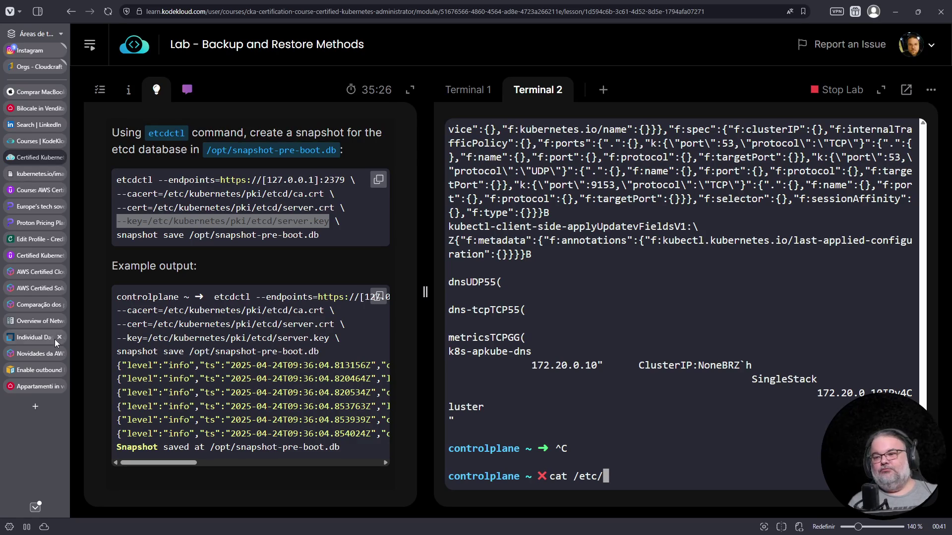
left_click(34, 409)
type("conectar ssh")
key("Return")
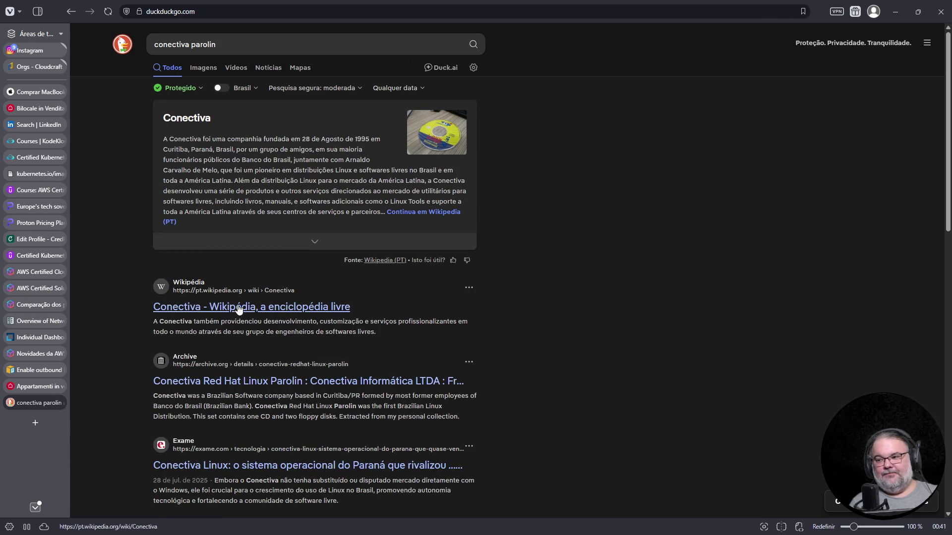
Step: Open the Internet Archive Conectiva item and page through box, CD and floppy scans
left_click(252, 386)
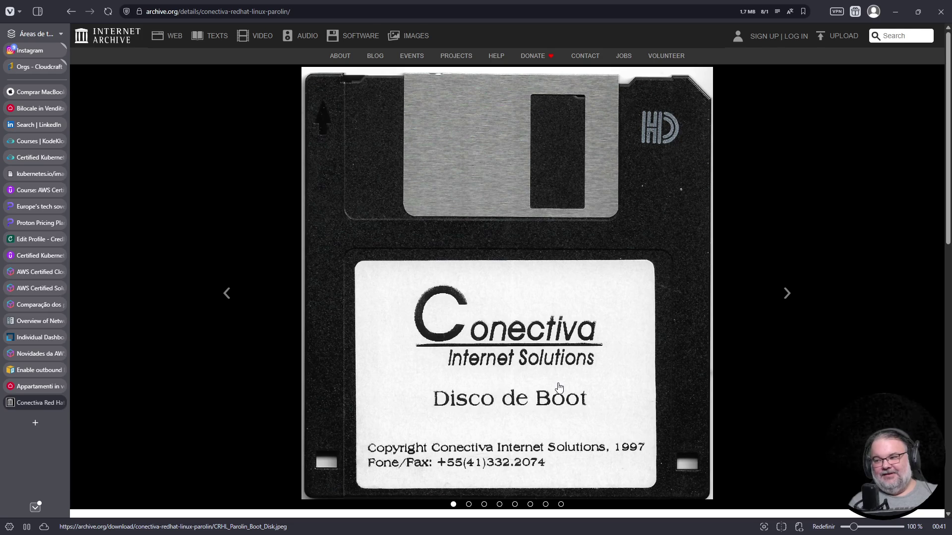
scroll(561, 384, "down", 5)
scroll(561, 384, "up", 4)
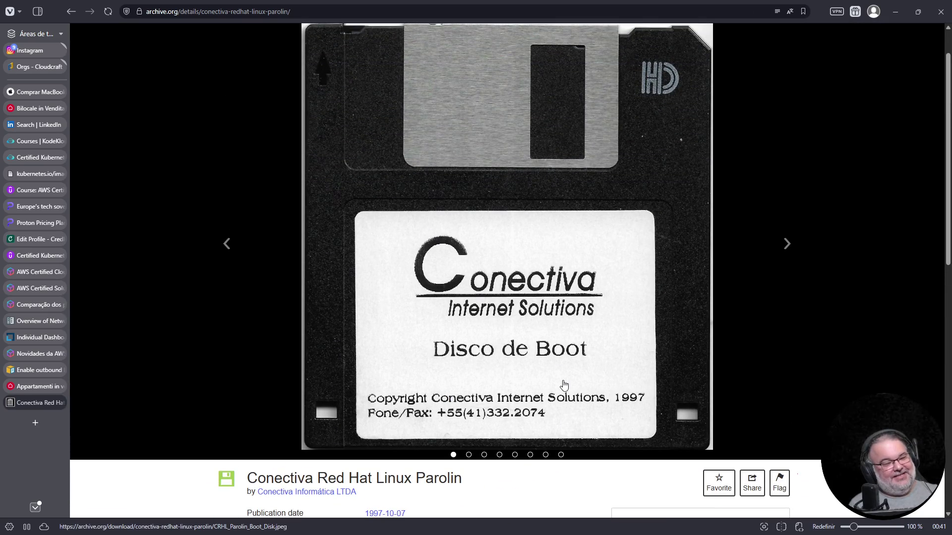
left_click(787, 249)
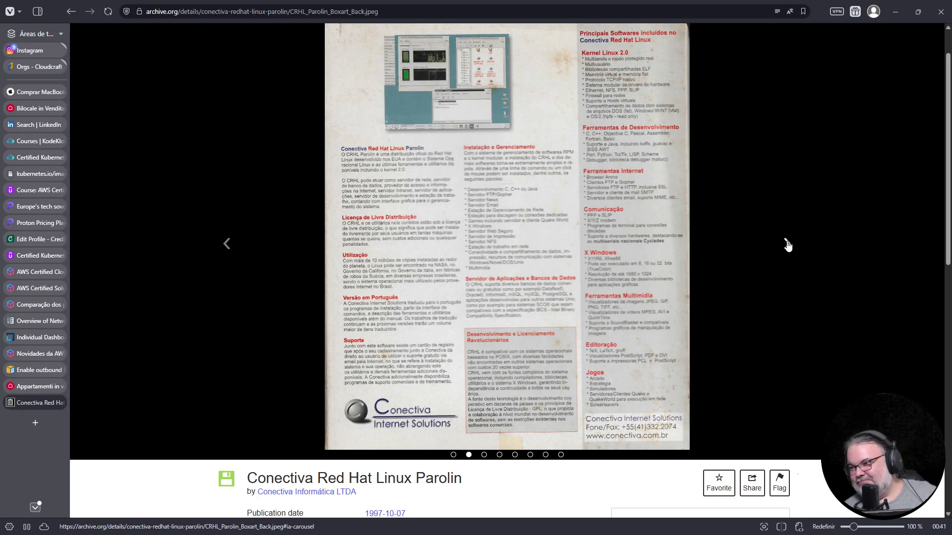
left_click(785, 243)
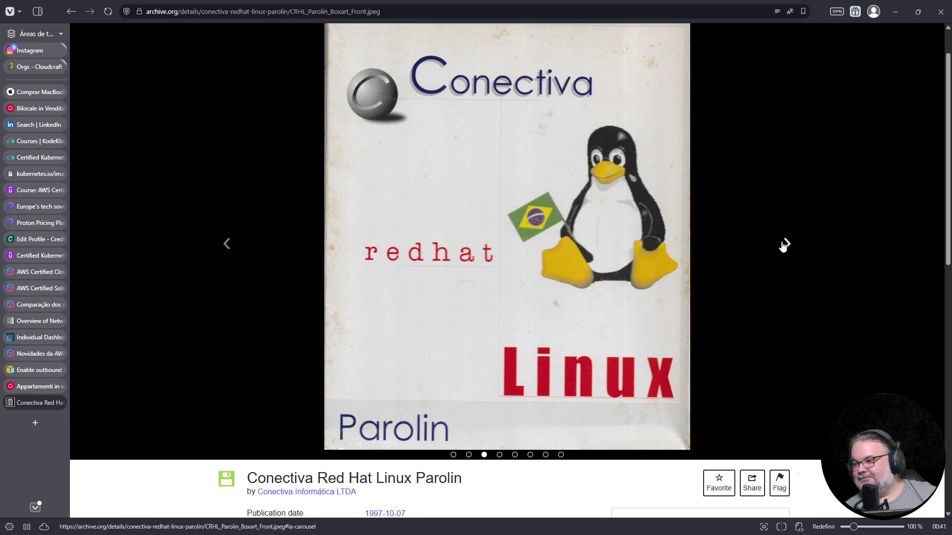
left_click(784, 244)
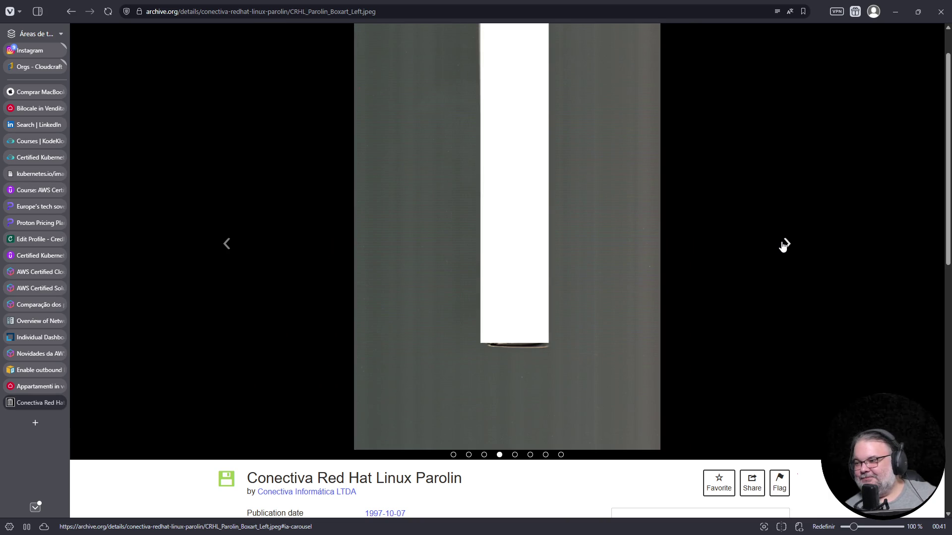
left_click(784, 243)
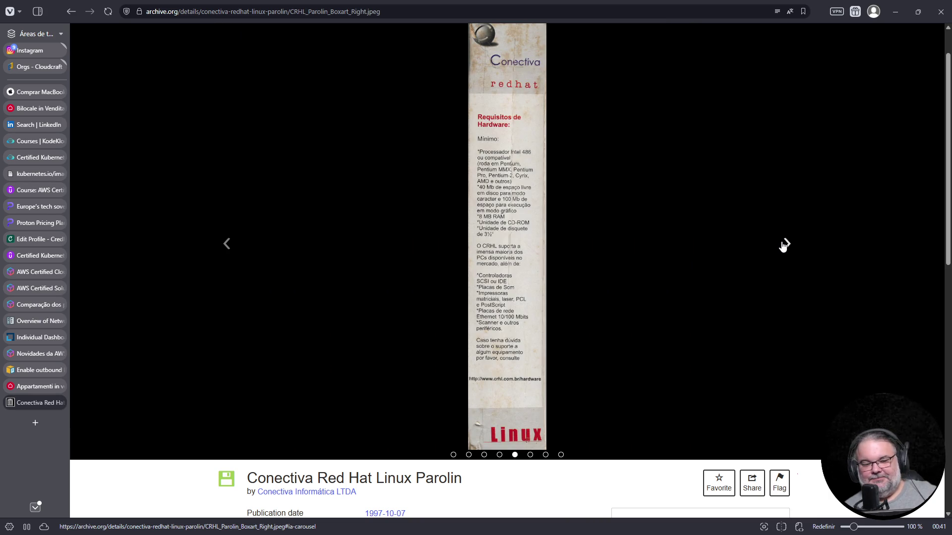
left_click(784, 244)
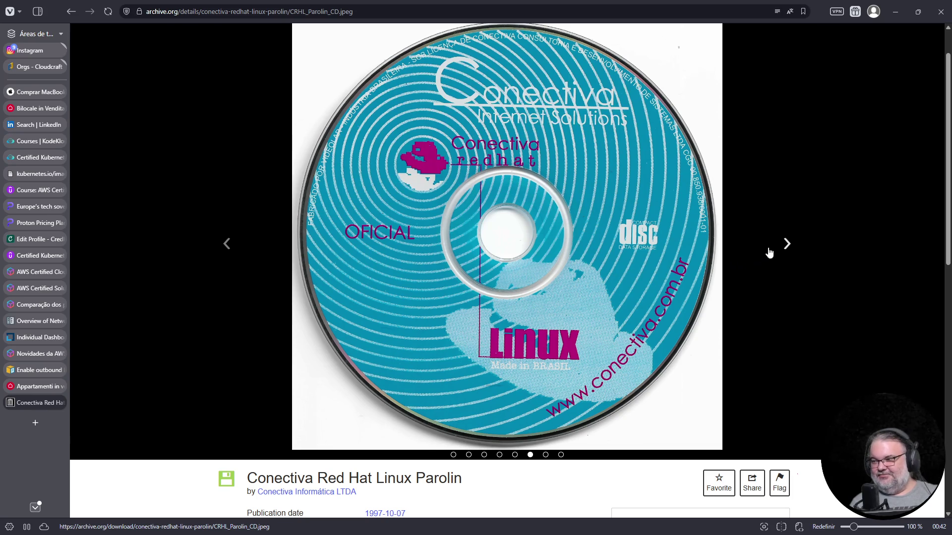
left_click(792, 237)
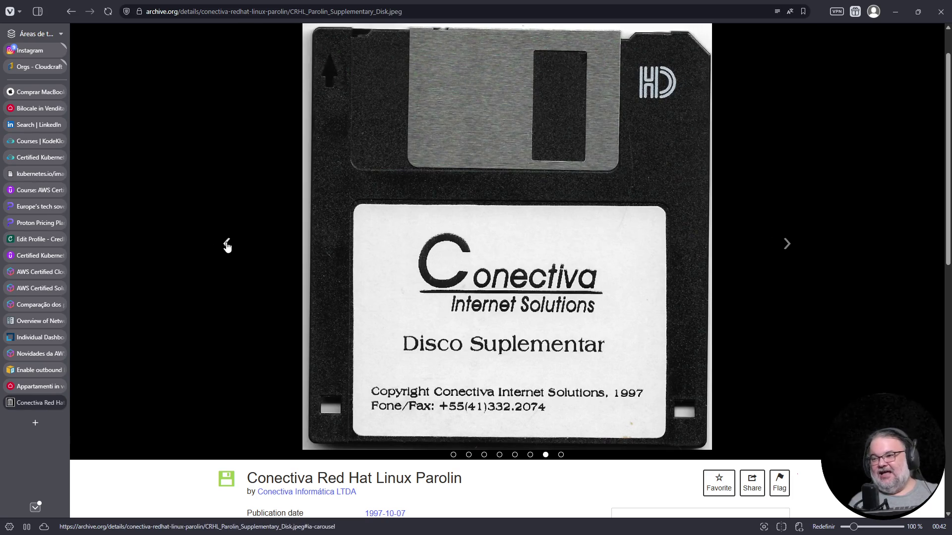
left_click(225, 245)
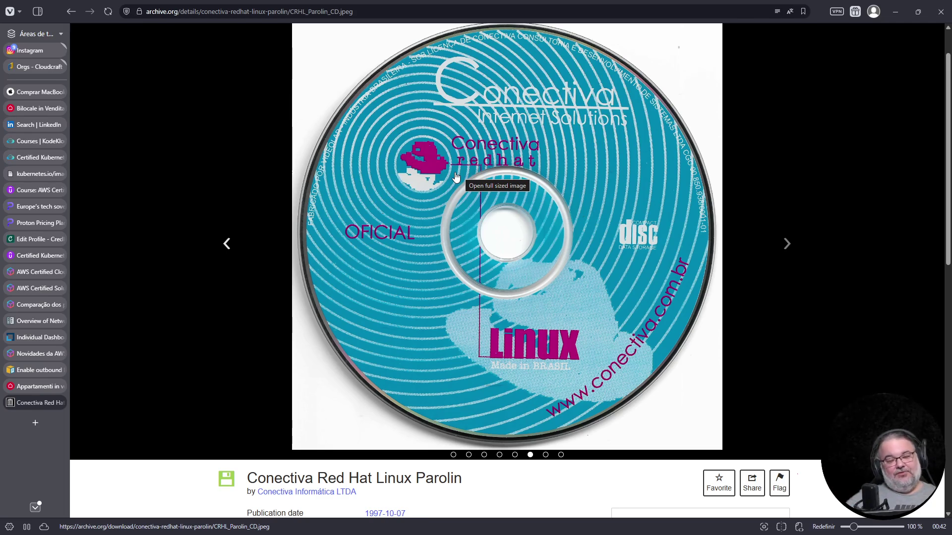
Step: View the Conectiva user manual image result, then close the search tab
key("alt+Left")
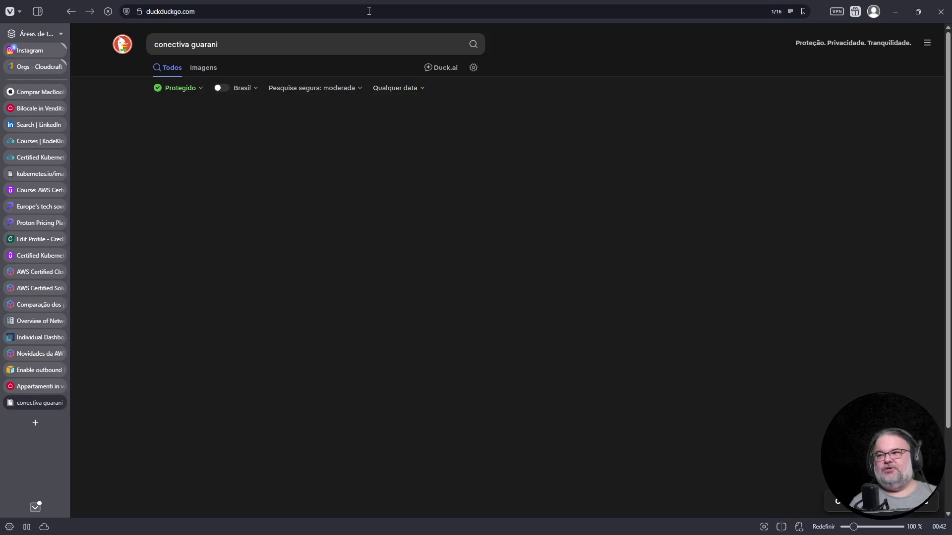
left_click(203, 68)
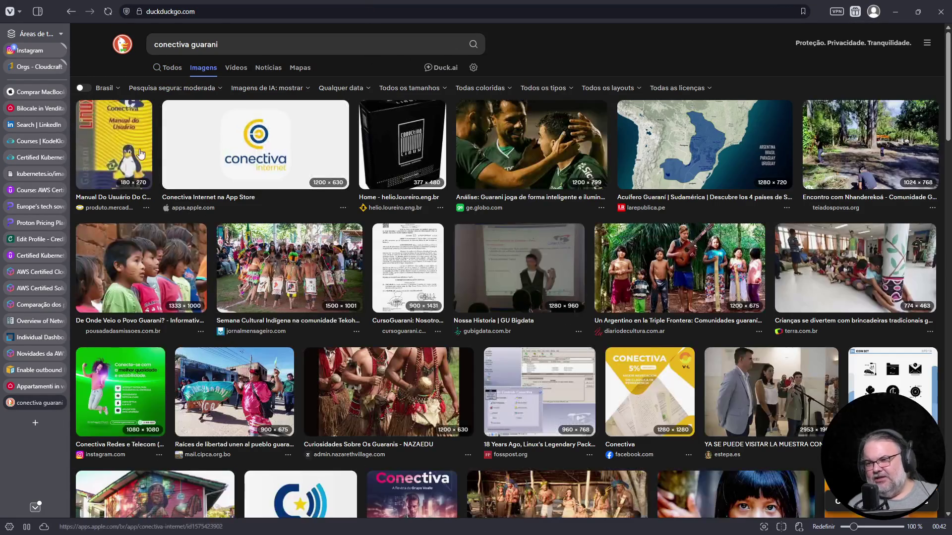
left_click(142, 154)
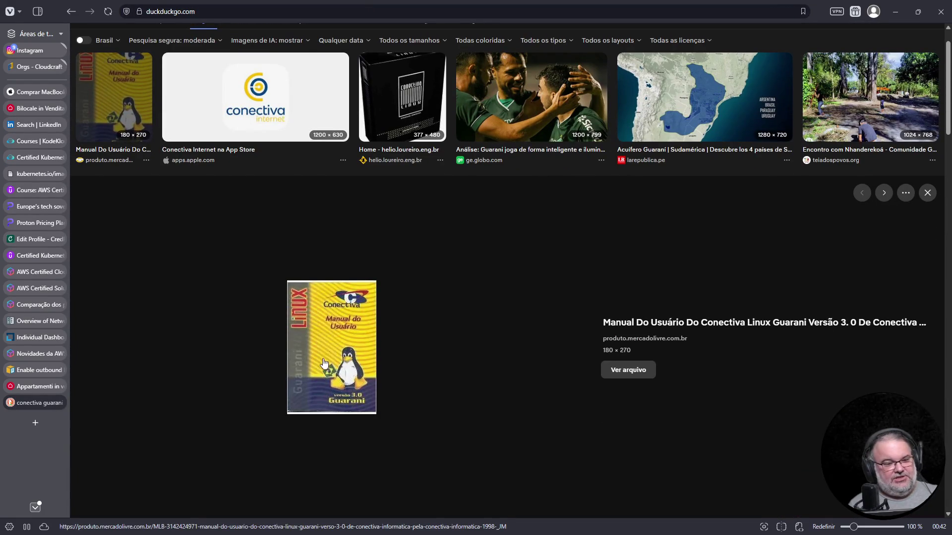
key("ctrl+w")
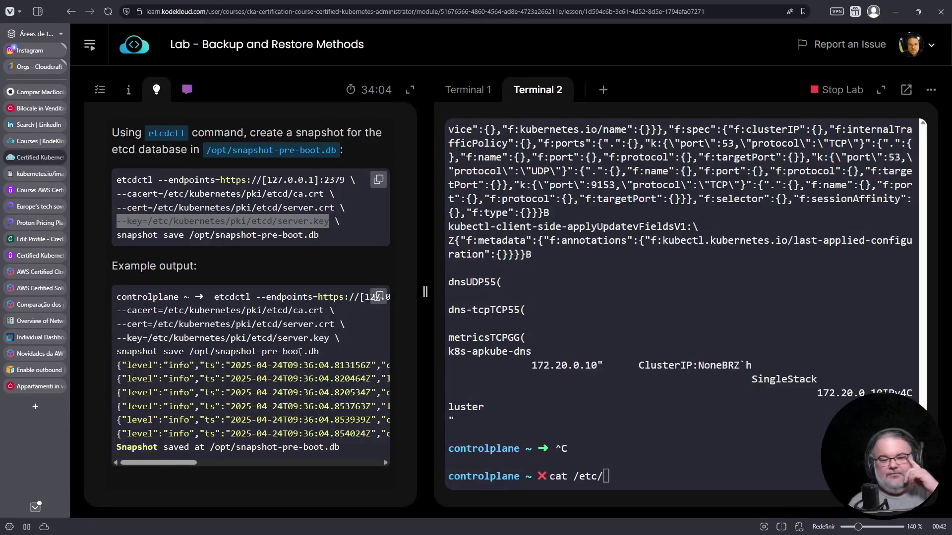
Step: Create generic secret teste with a senha literal, fixing the failed first kubectl attempt
left_click(586, 381)
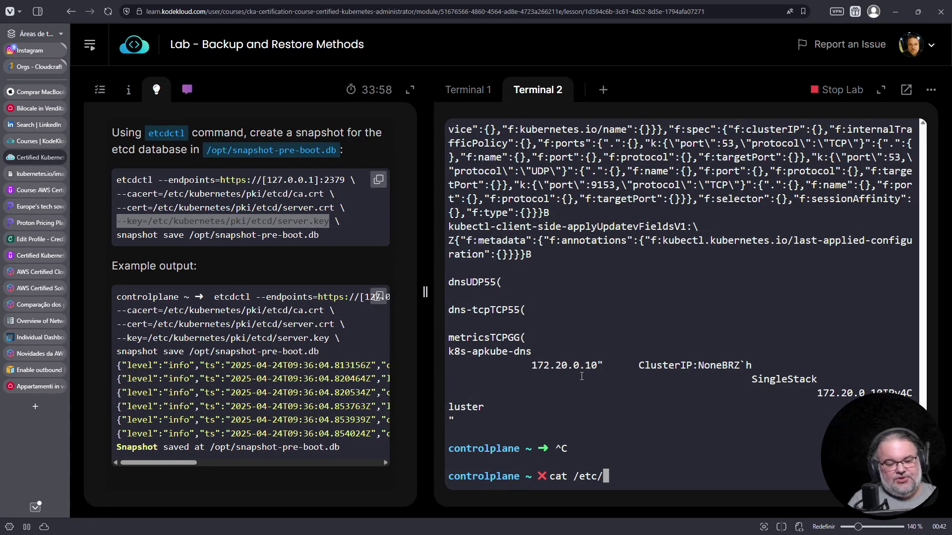
key("ctrl+c")
type("kub")
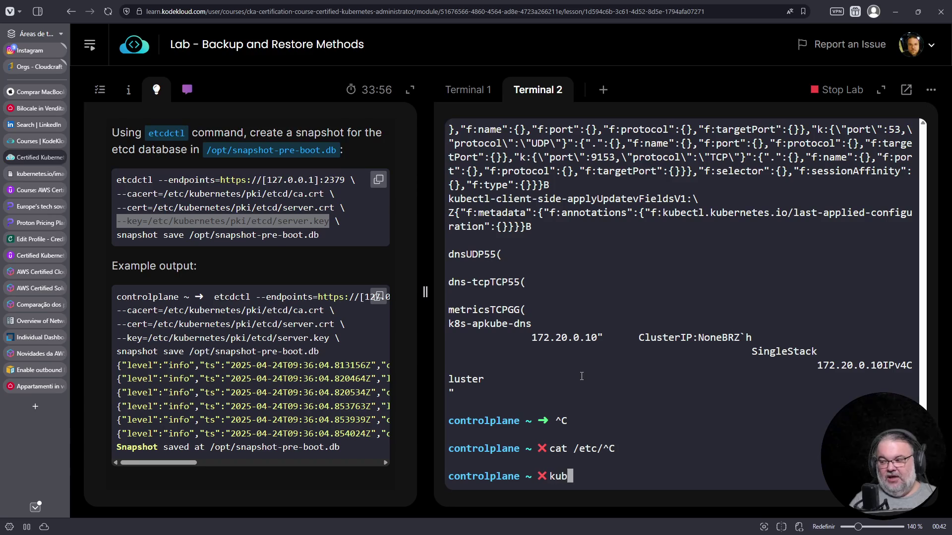
type("ectl create sd")
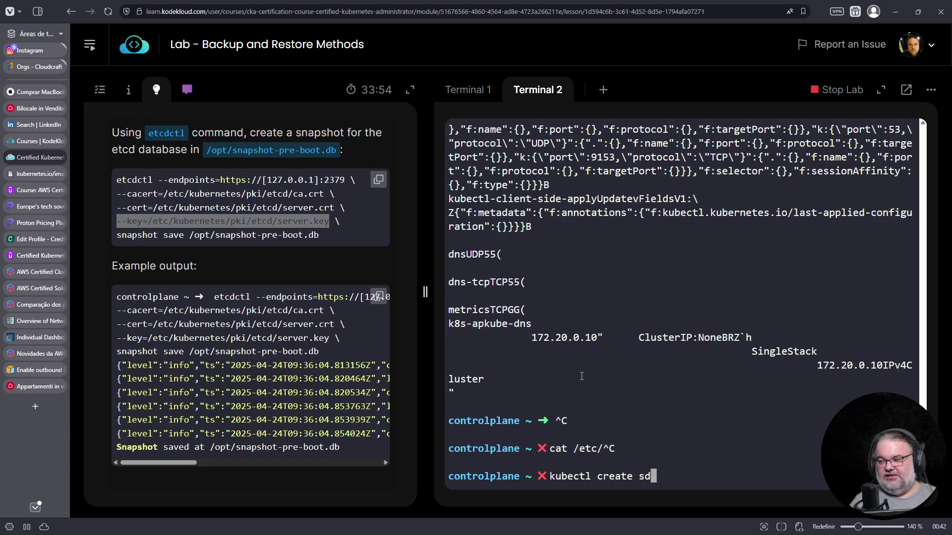
key("BackSpace")
type("ecret ")
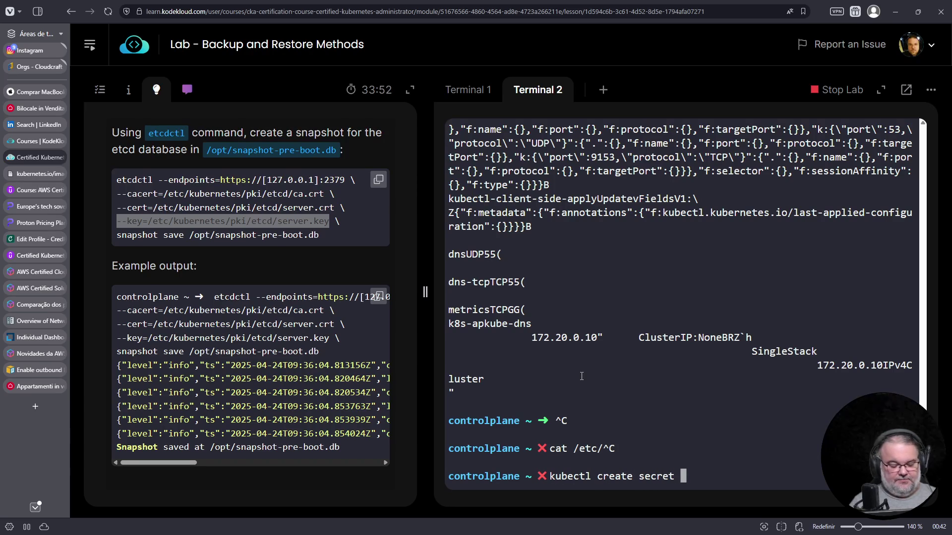
type("te")
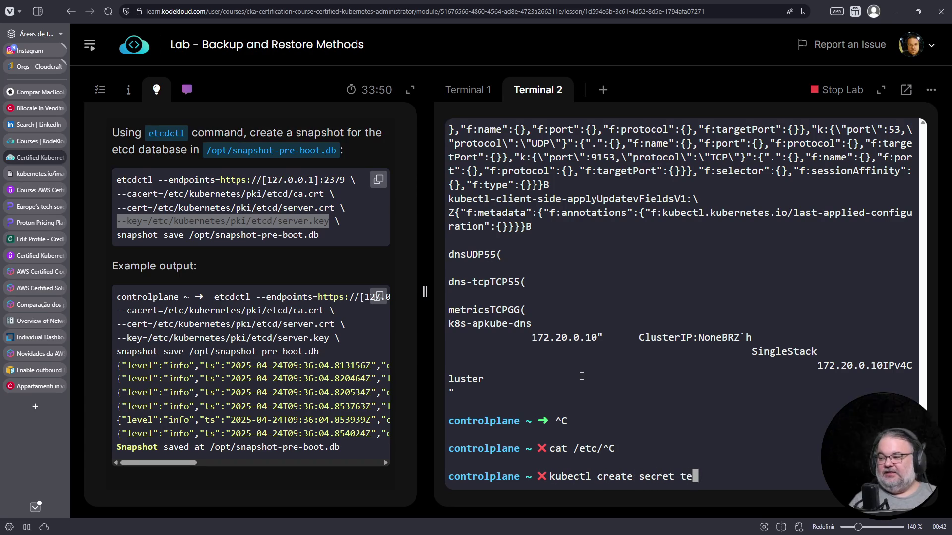
type("ste --from-")
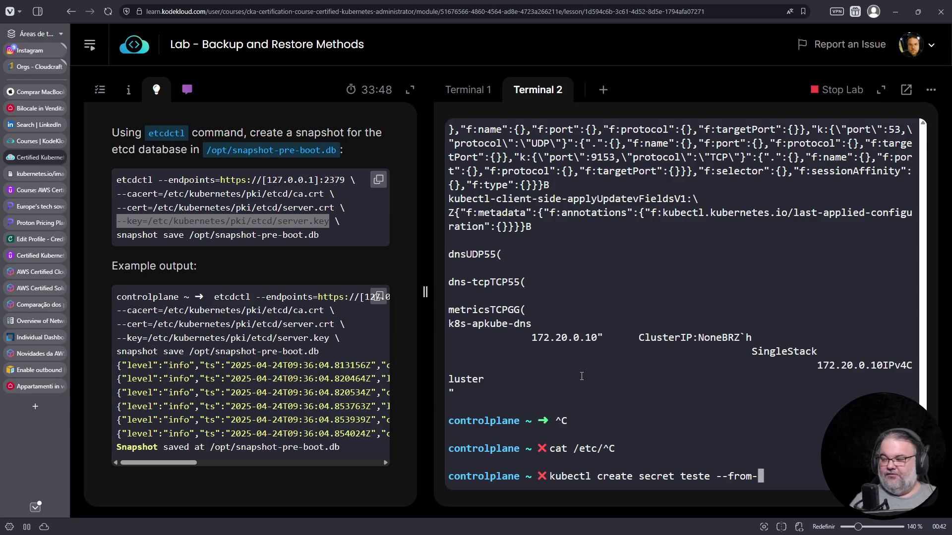
type("literal=sen")
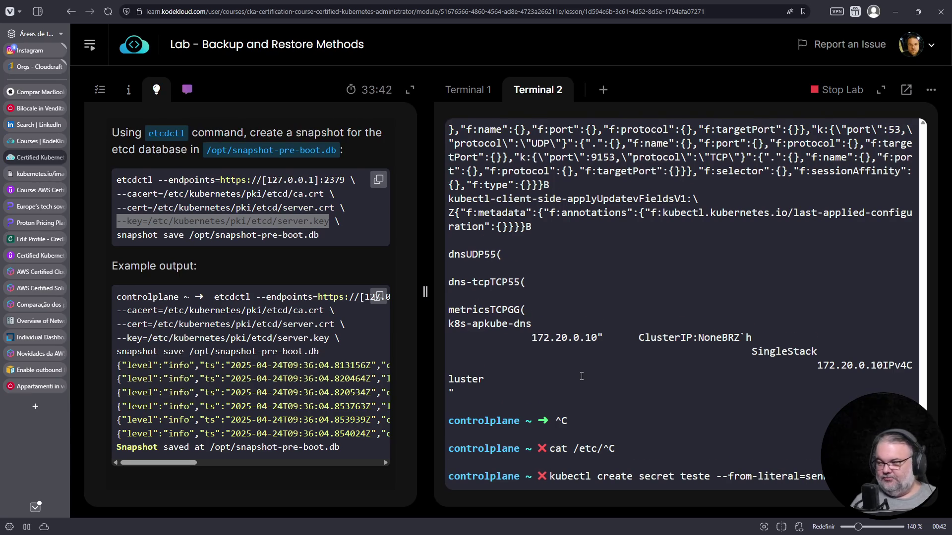
type("ha=")
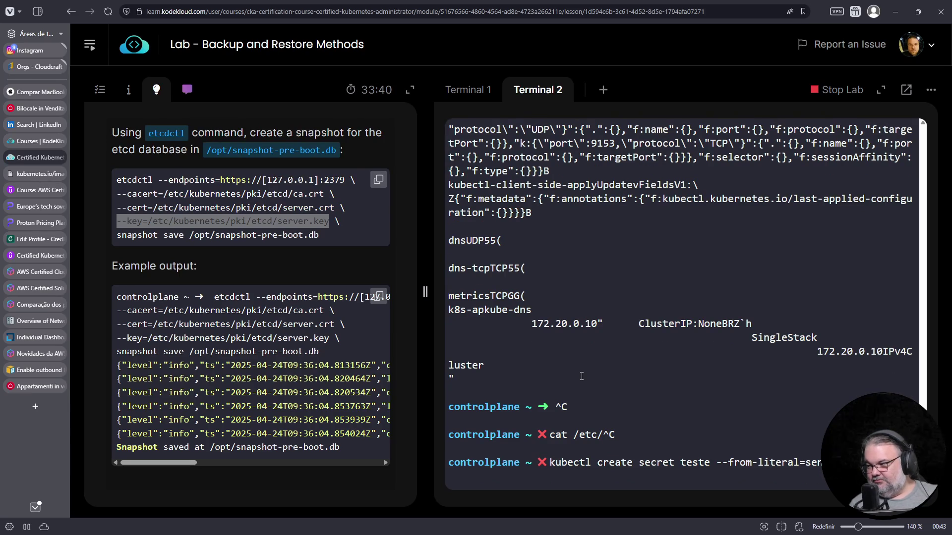
key("Return")
key("Up")
key("Left")
key("Left")
key("Left")
key("Left")
key("Left")
key("Left")
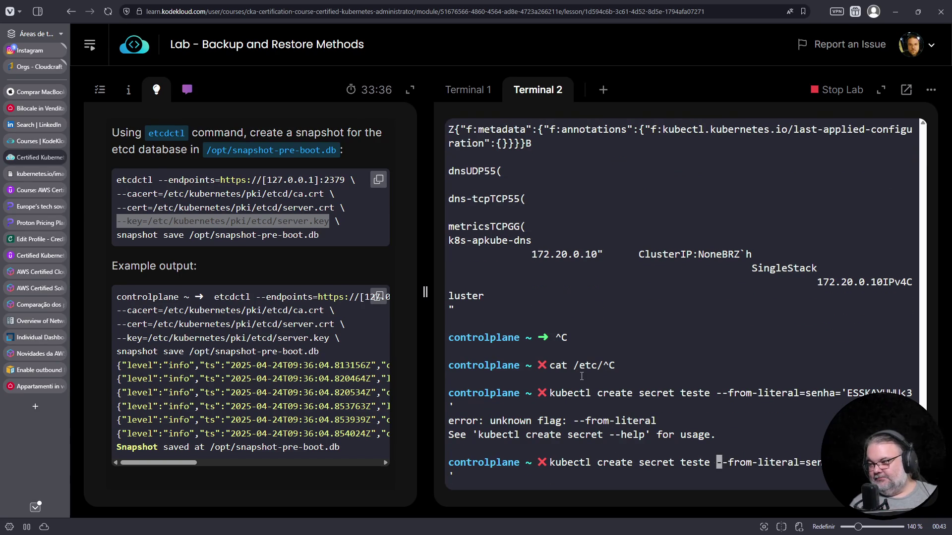
type("generic")
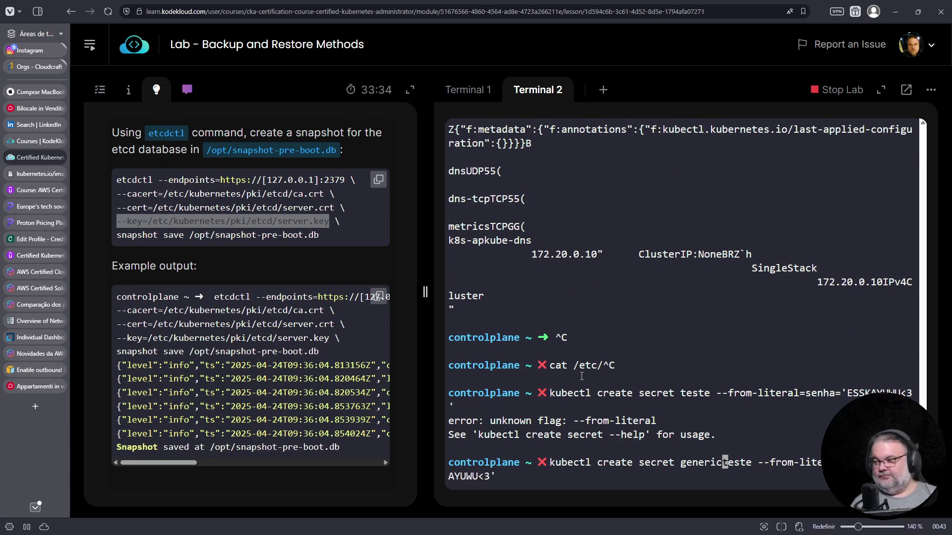
key("Return")
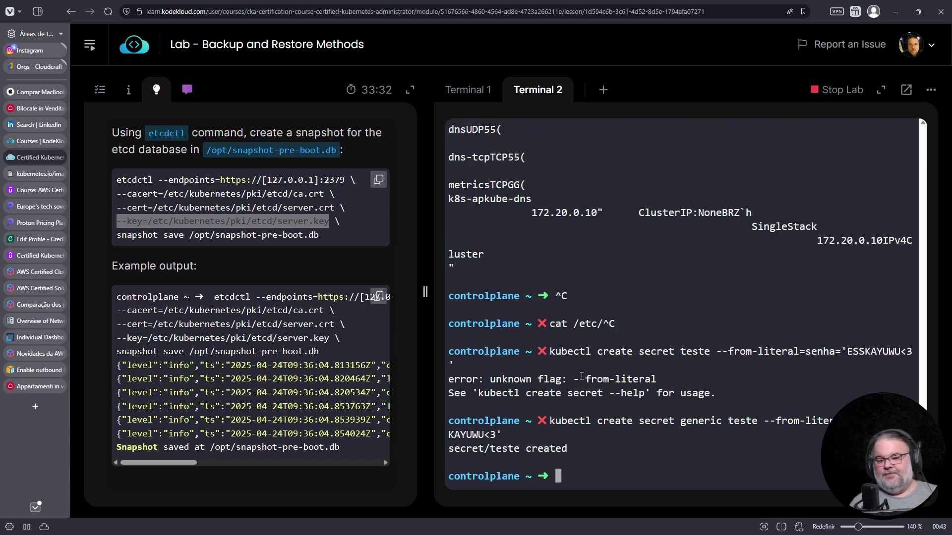
key("Up")
key("Up")
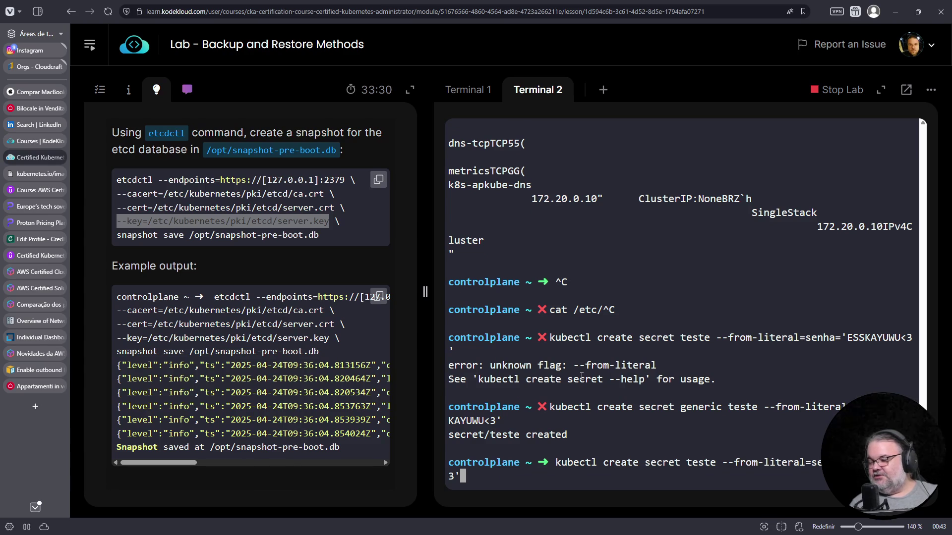
Step: Filter the etcdctl key listing for teste, then save the full output to /tmp/dump
key("Up")
type("| fgrep teste")
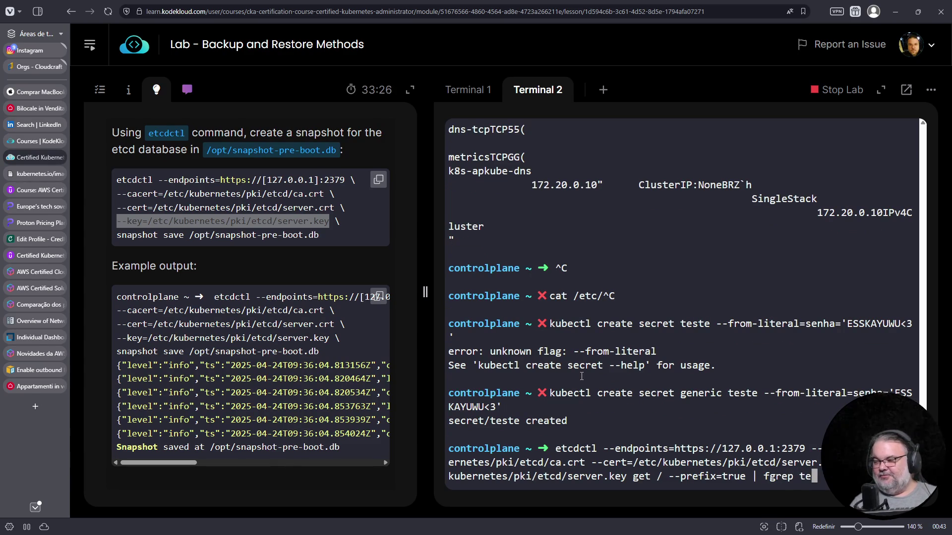
key("Return")
key("Up")
key("Left")
key("Left")
key("Left")
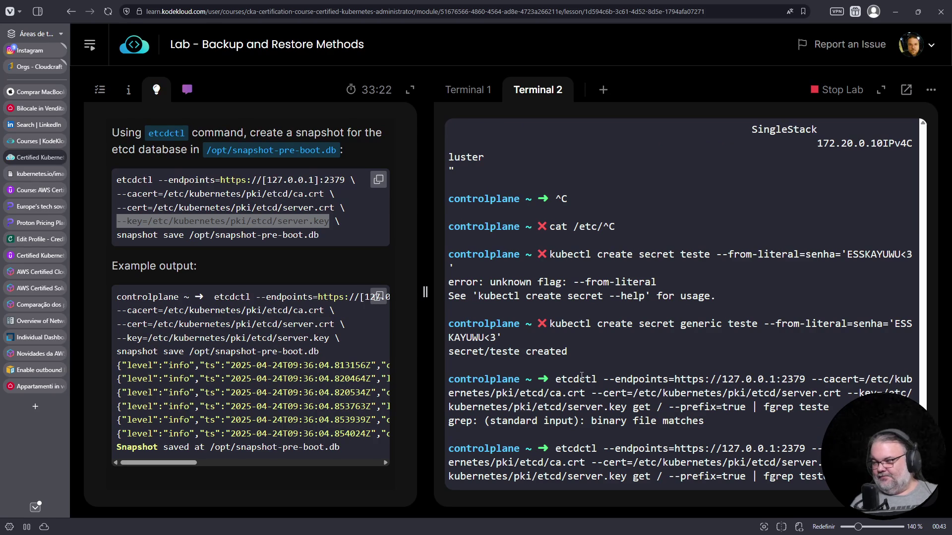
key("BackSpace")
key("BackSpace")
key("BackSpace")
type("> ")
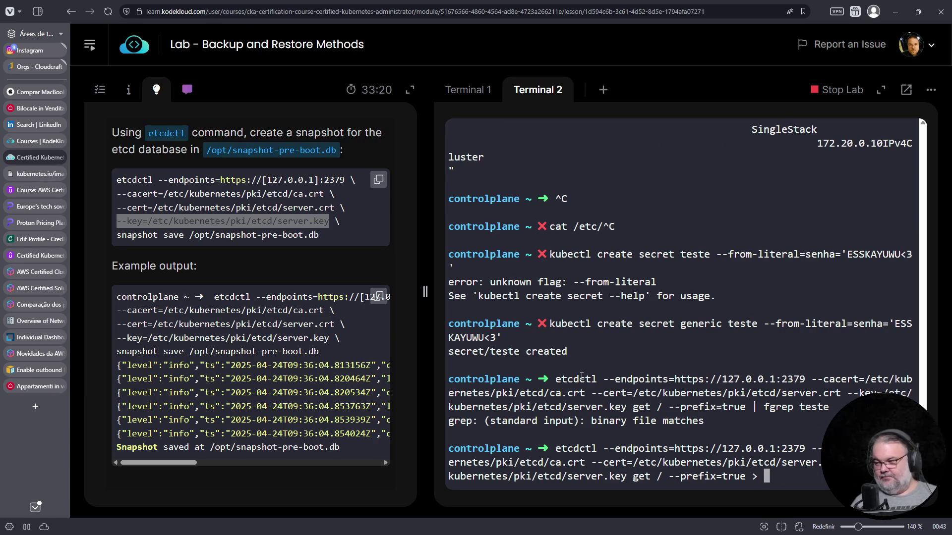
type("/tmp/dump")
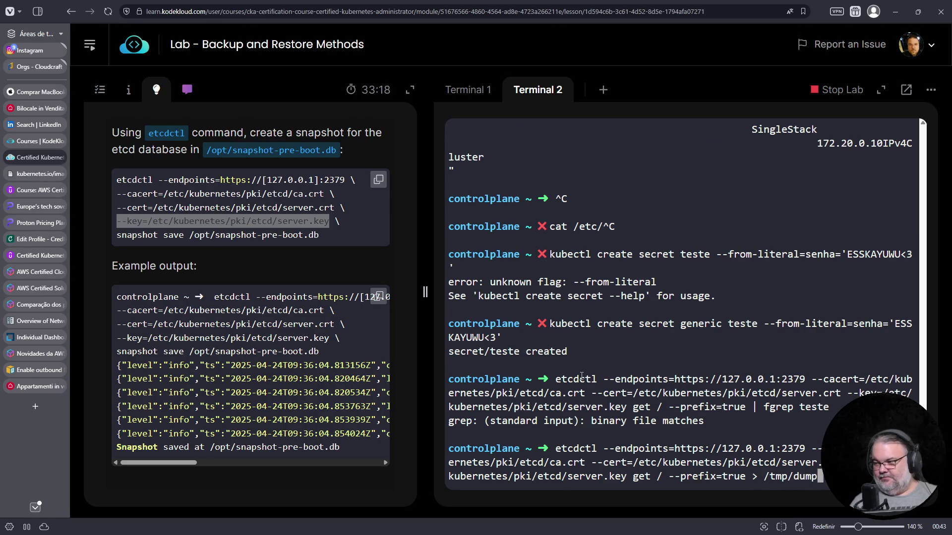
key("Return")
Step: Search /tmp/dump for teste with fgrep
key("Up")
key("Up")
key("Return")
type("fgrep teste/")
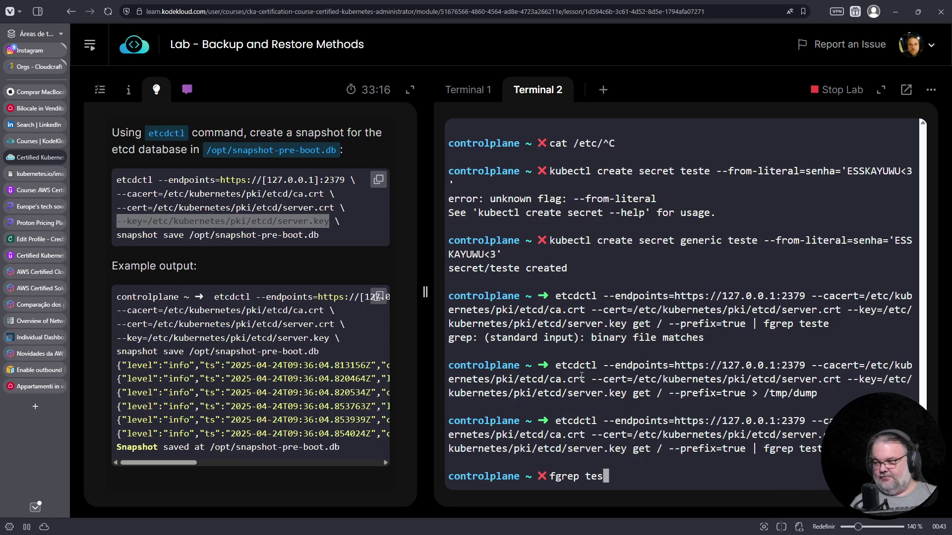
key("BackSpace")
key("BackSpace")
type("/tmp/")
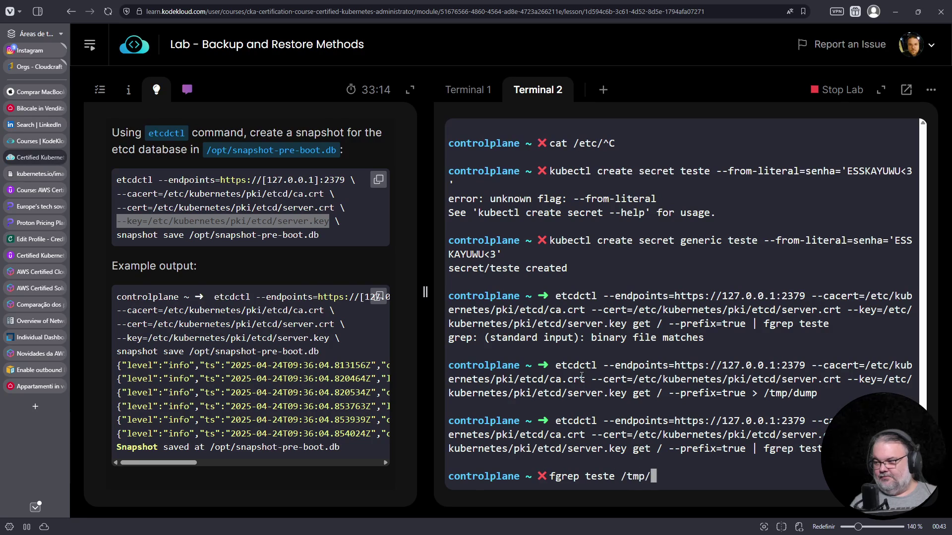
type("dump")
key("Return")
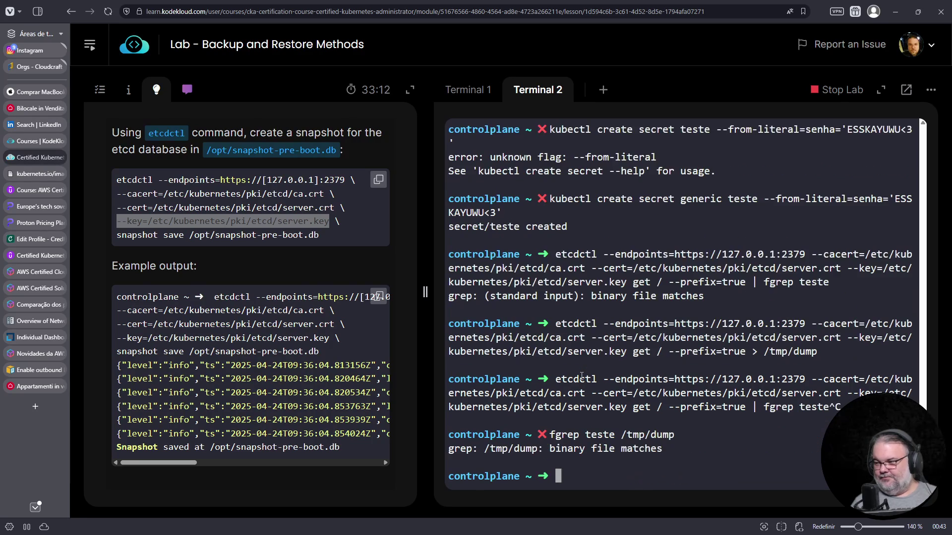
Step: Print /tmp/dump with cat, fixing the 'cate' typo
key("Up")
key("Home")
type("cat")
key("Delete")
key("Delete")
key("Delete")
key("Delete")
key("Delete")
key("Delete")
key("Return")
key("Up")
key("Home")
key("Right")
key("Right")
key("Right")
key("Return")
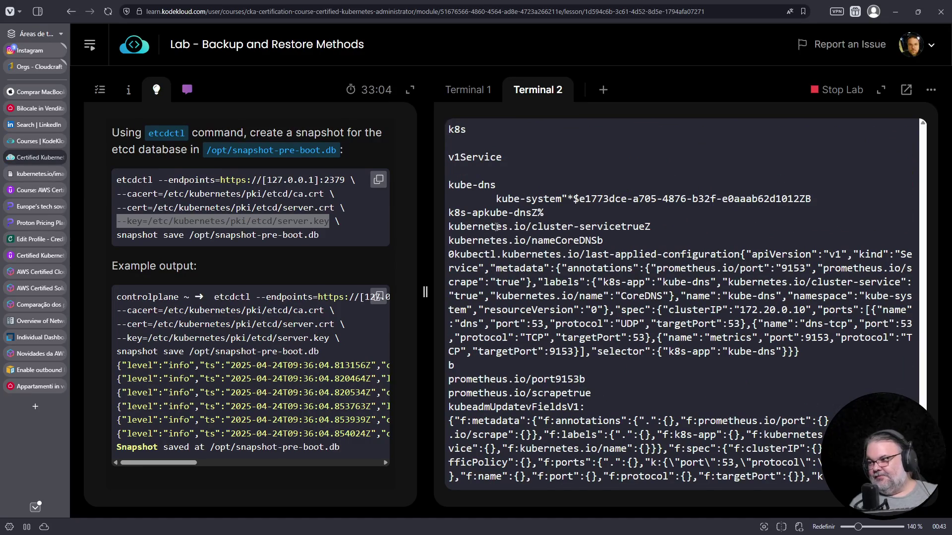
Step: Scroll the dump and copy the red-service registry key path
scroll(550, 248, "up", 5)
scroll(544, 341, "up", 7)
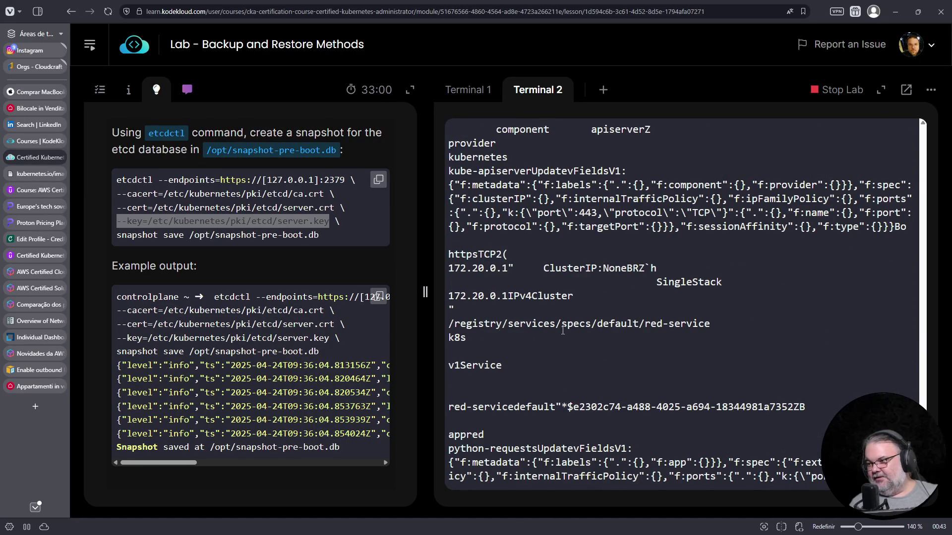
left_click_drag(449, 323, 711, 323)
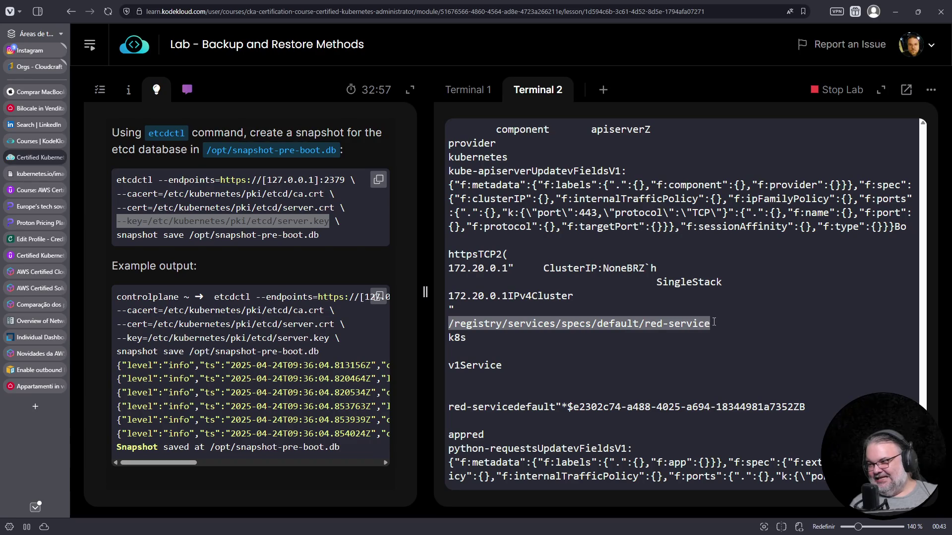
right_click(616, 327)
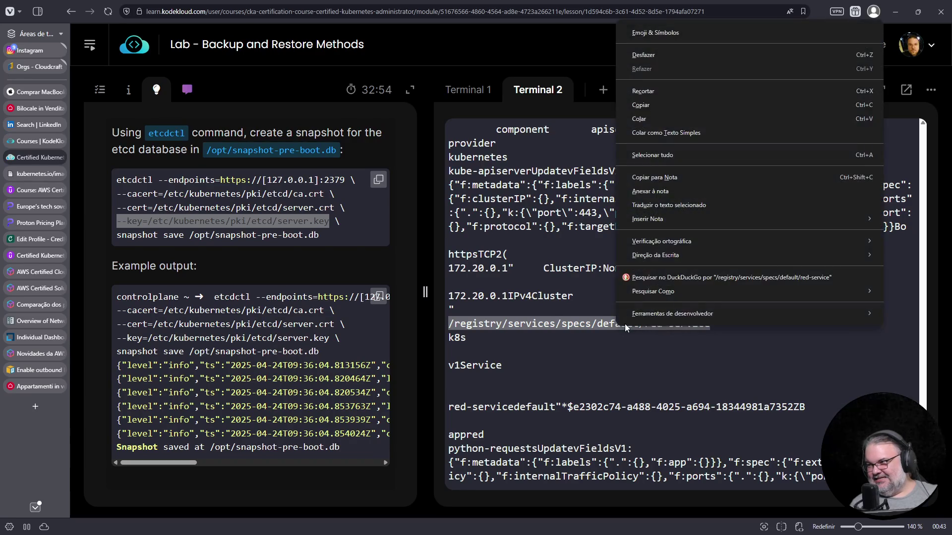
scroll(616, 327, "up", 2)
scroll(595, 327, "up", 3)
scroll(595, 327, "down", 3)
scroll(580, 287, "up", 3)
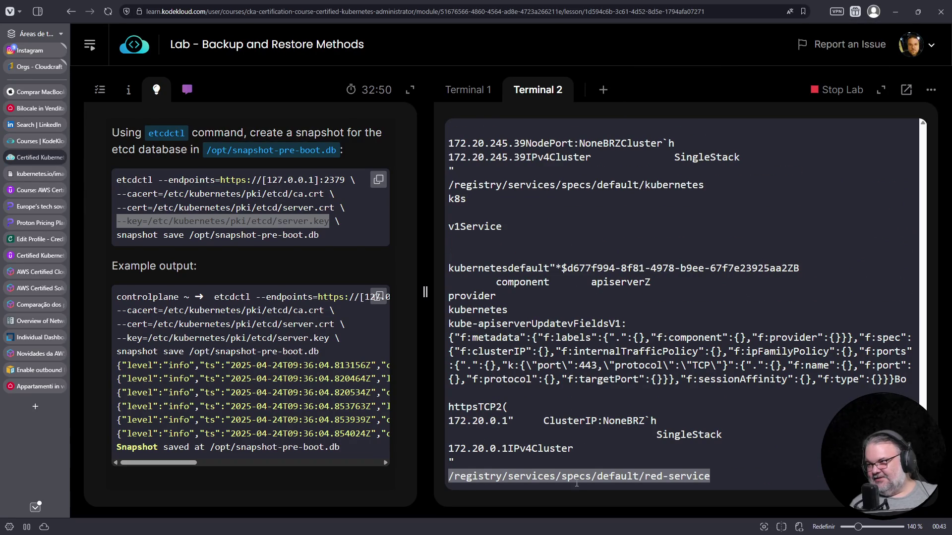
right_click(575, 481)
left_click(618, 257)
Step: Recall the etcdctl get command and replace the root key with the copied red-service path
key("ctrl+c")
key("Up")
key("Up")
key("Up")
key("Left")
key("Left")
key("Left")
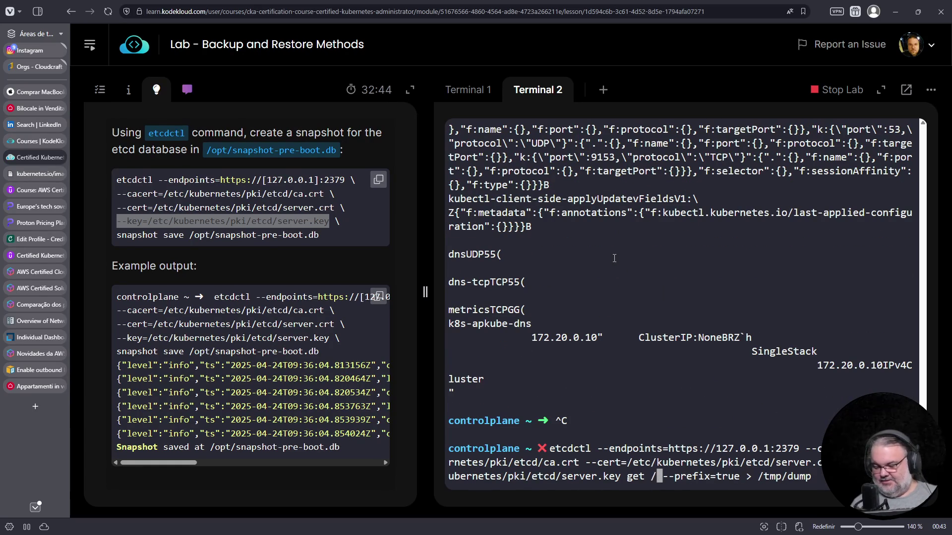
key("Delete")
right_click(634, 364)
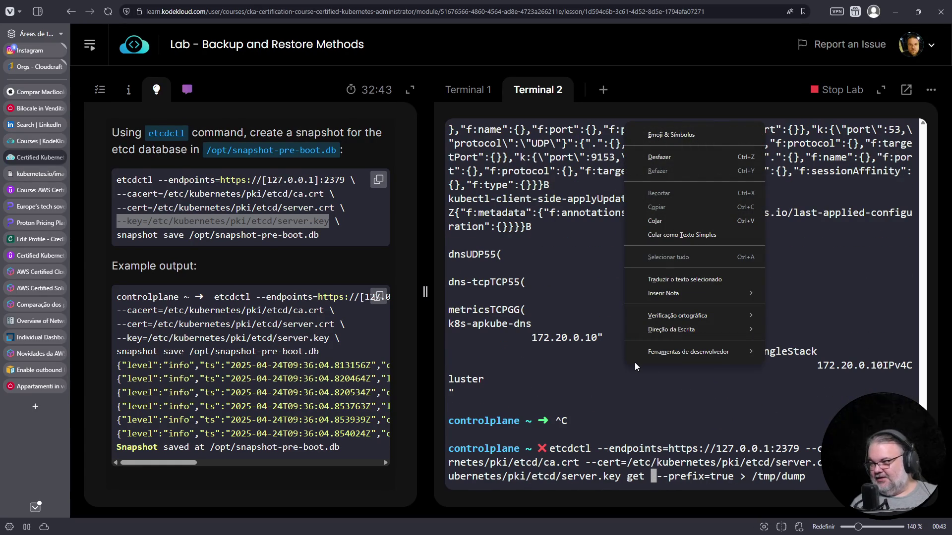
left_click(664, 221)
key("Left")
key("Left")
key("Left")
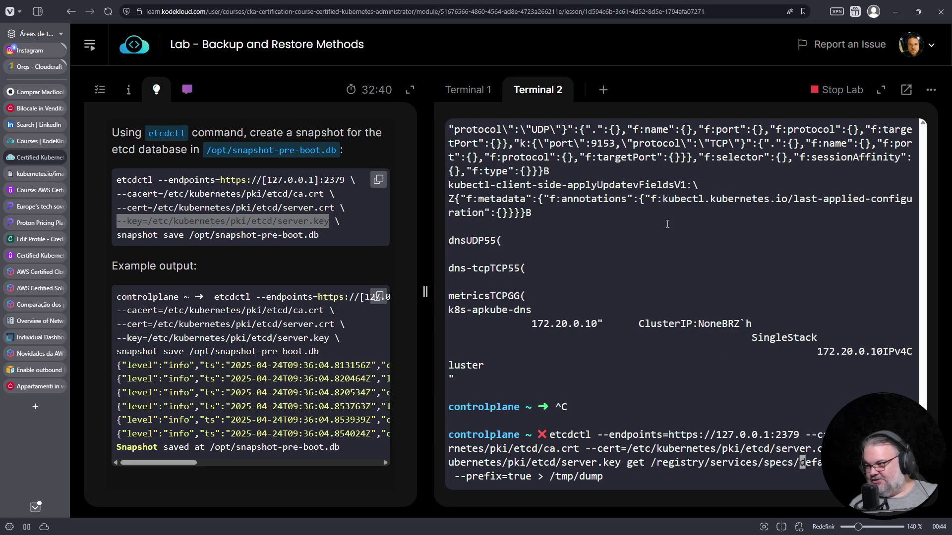
key("Right")
key("Right")
key("Right")
key("Right")
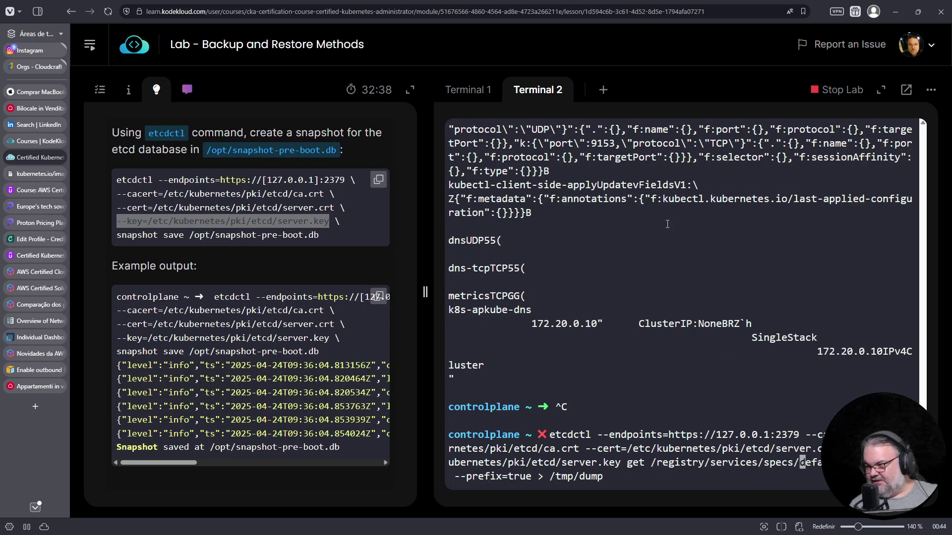
key("Left")
key("Left")
key("Left")
key("Left")
key("Left")
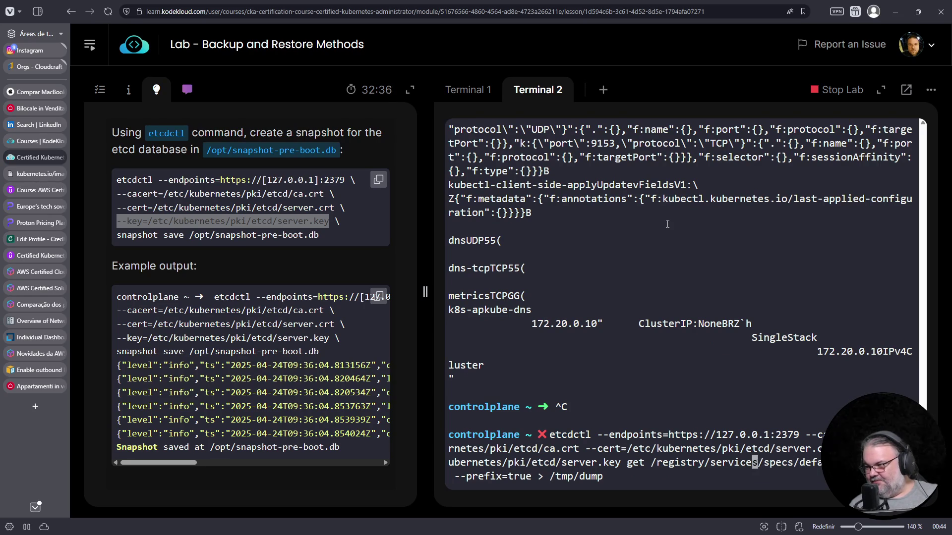
key("Left")
key("Left")
key("Left")
Step: Change the key path from services to secrets and run the query
key("Delete")
key("Delete")
type("ecrets")
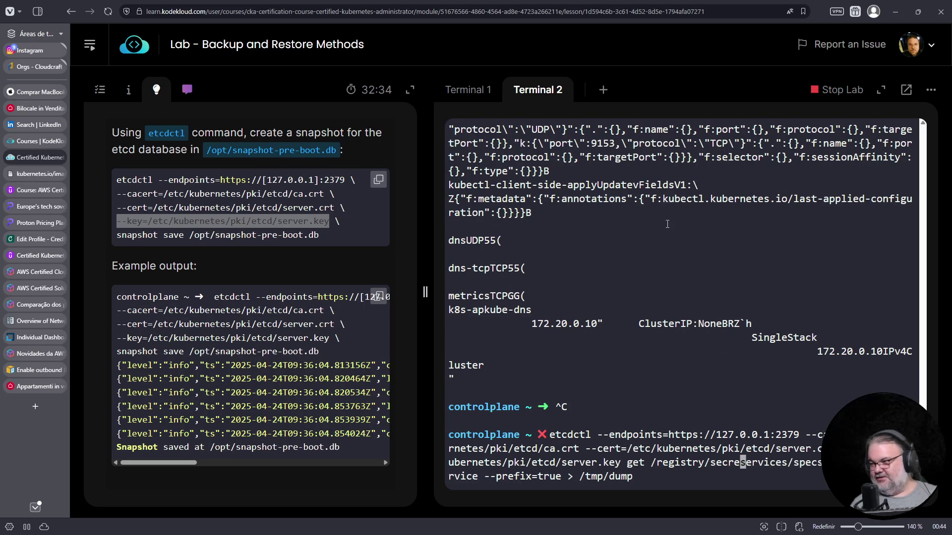
key("Delete")
key("Delete")
key("Delete")
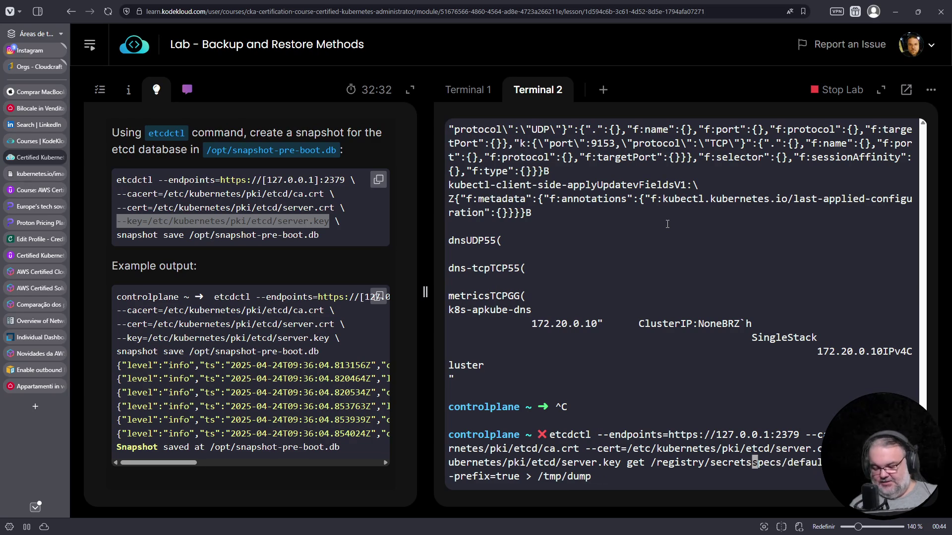
key("Right")
key("Right")
key("Right")
key("Right")
key("Delete")
key("Delete")
key("Delete")
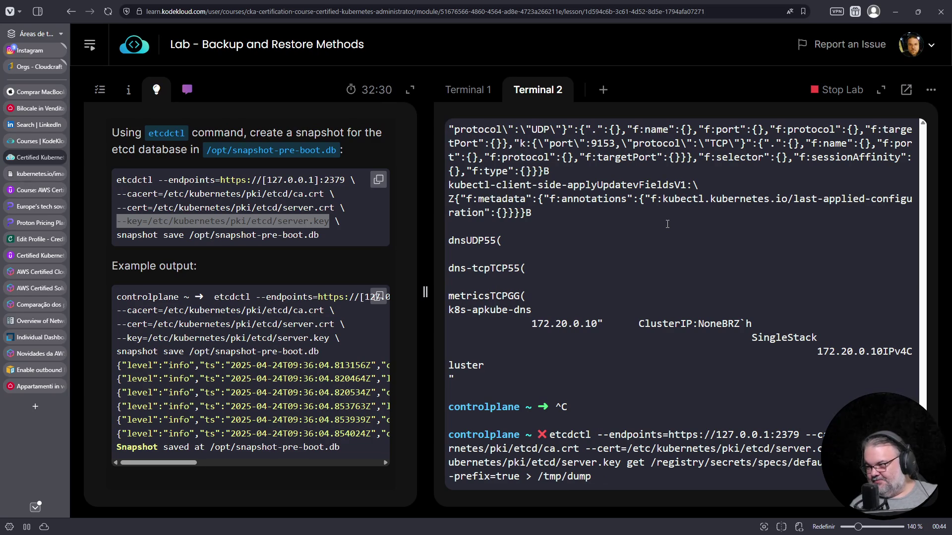
key("Delete")
key("Delete")
key("Delete")
key("Return")
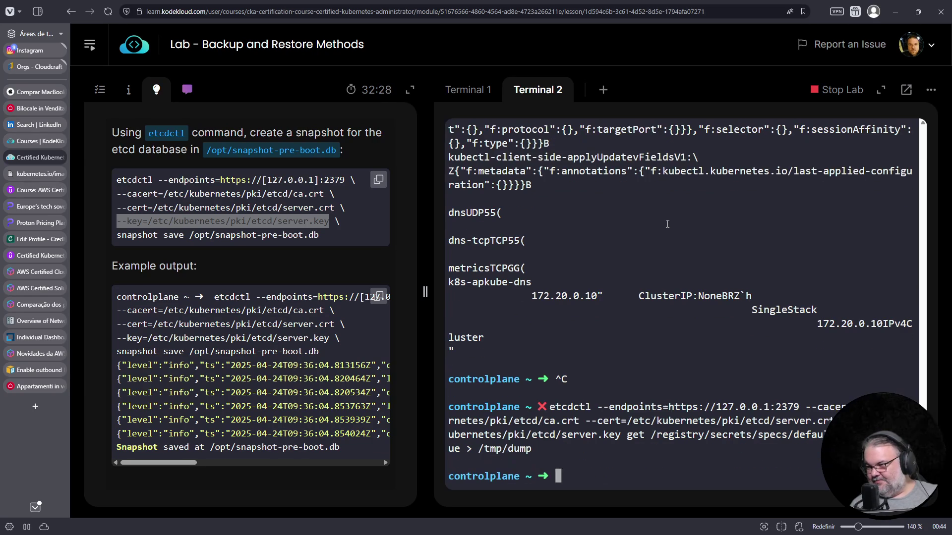
Step: Remove the /tmp/dump redirect so the query output prints on screen
key("Up")
key("BackSpace")
key("BackSpace")
key("BackSpace")
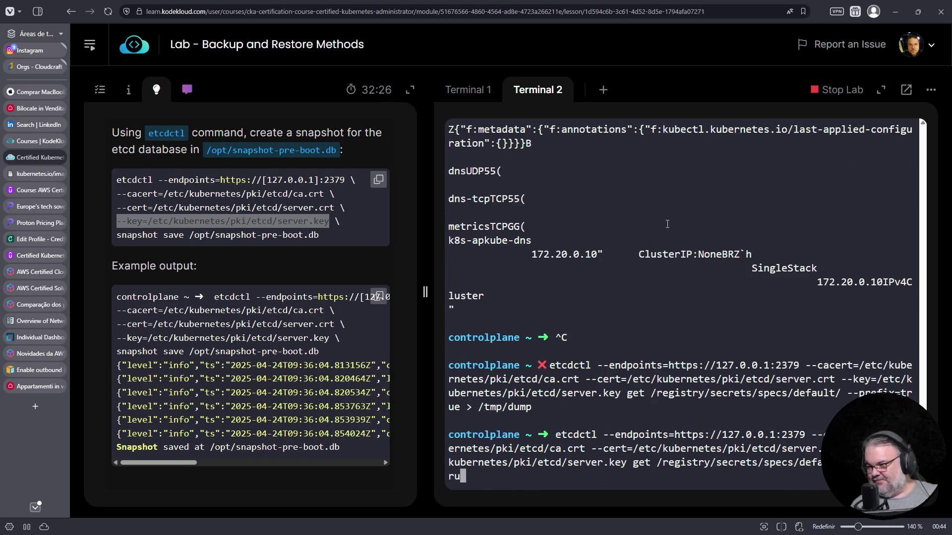
type("e")
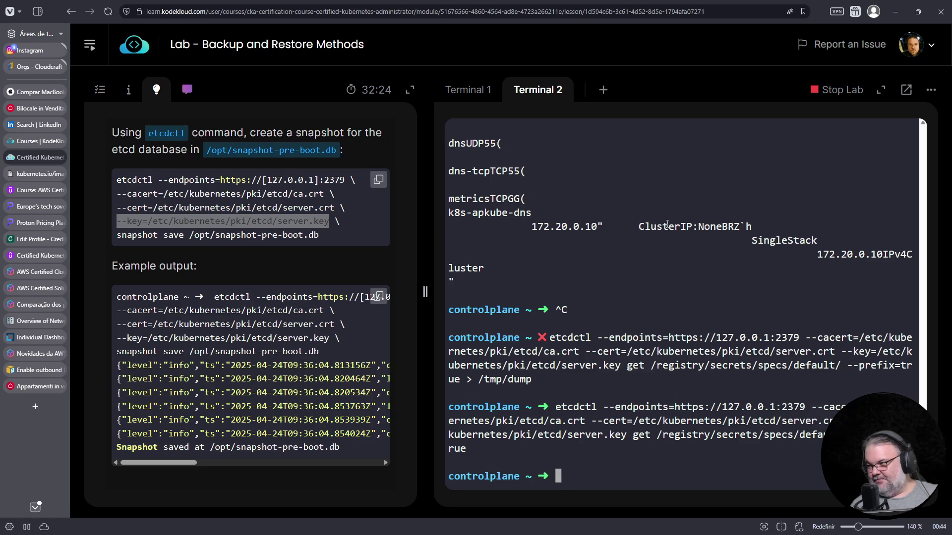
key("Return")
Step: Trim the key to /registry/secrets/ and list all secrets, showing teste's senha value
key("Up")
key("Left")
key("Left")
key("Left")
key("Left")
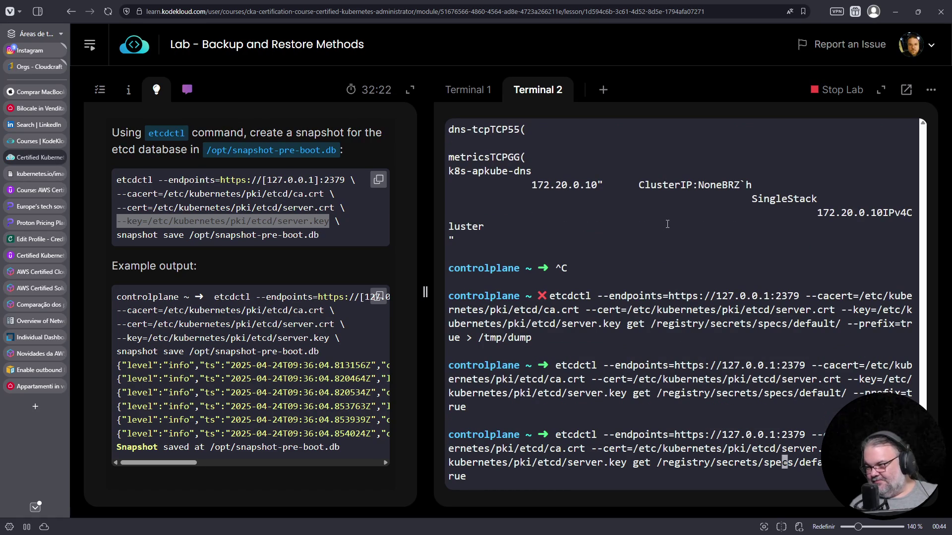
key("BackSpace")
key("Delete")
key("Delete")
key("Delete")
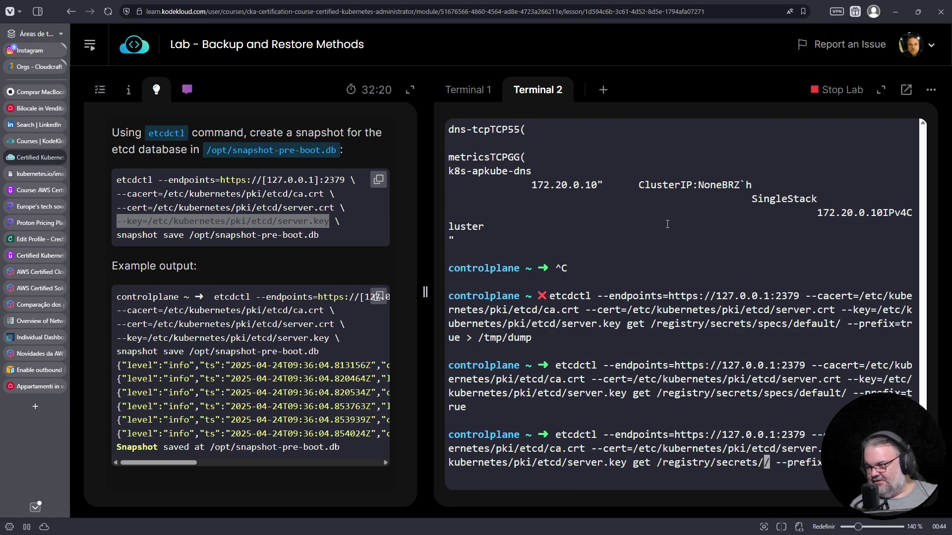
key("Return")
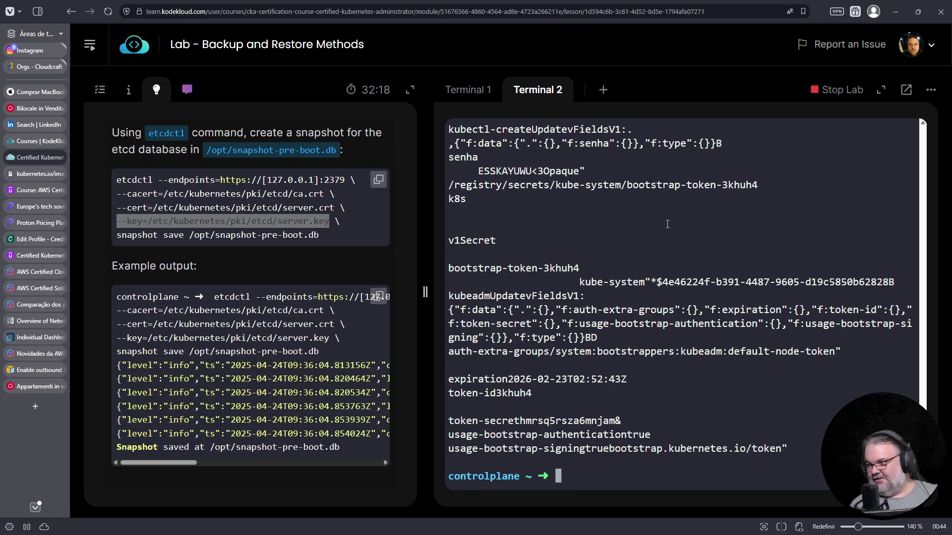
scroll(549, 425, "up", 5)
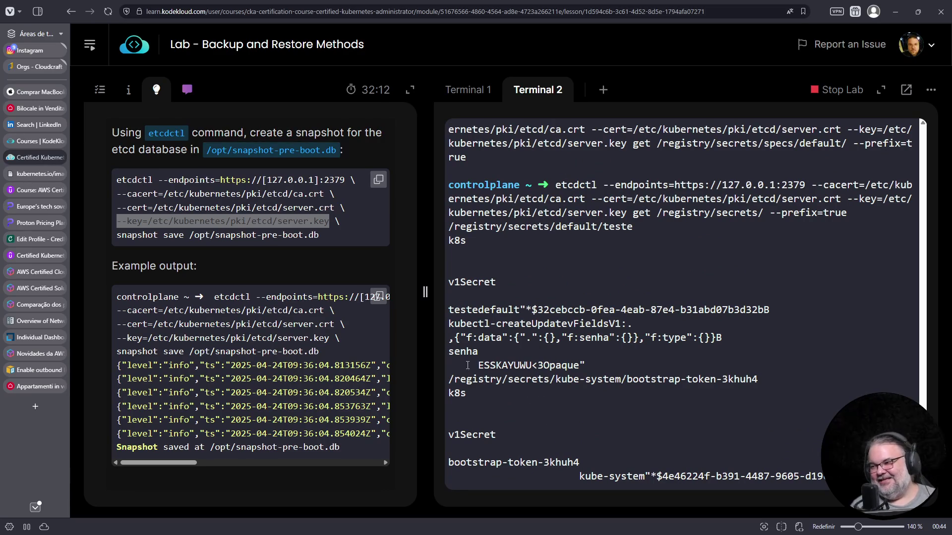
Step: Copy the /registry/secrets/default/teste key path from the terminal output
left_click_drag(448, 227, 632, 227)
right_click(620, 227)
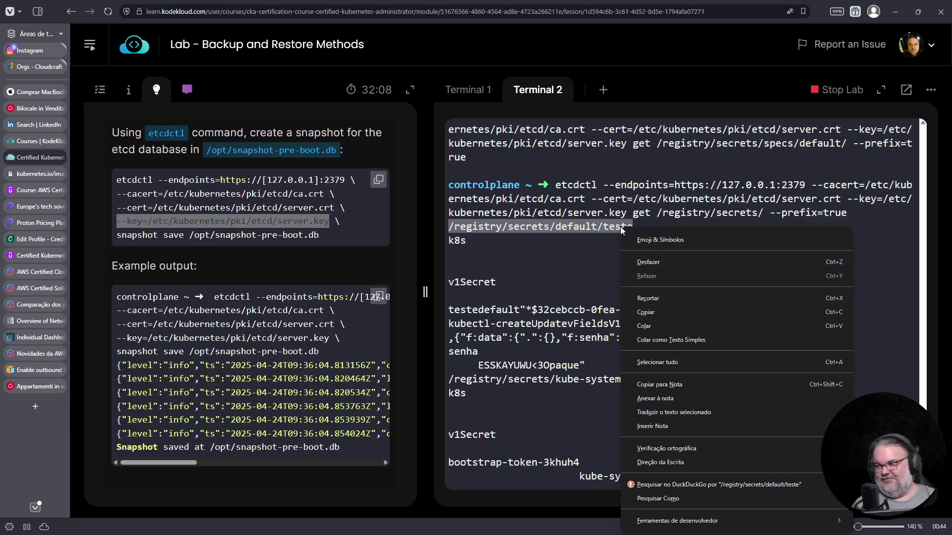
left_click(645, 314)
Step: Rerun etcdctl get with only that key path, showing the teste secret's plaintext senha value
key("Up")
key("Left")
key("Left")
key("Left")
key("Left")
key("Left")
key("Left")
key("Delete")
key("Delete")
key("Delete")
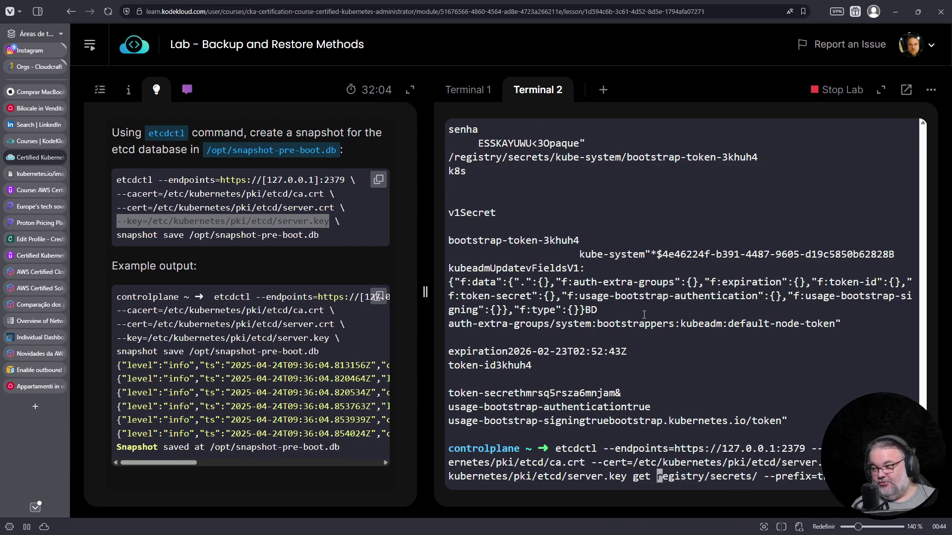
key("ctrl+k")
right_click(712, 348)
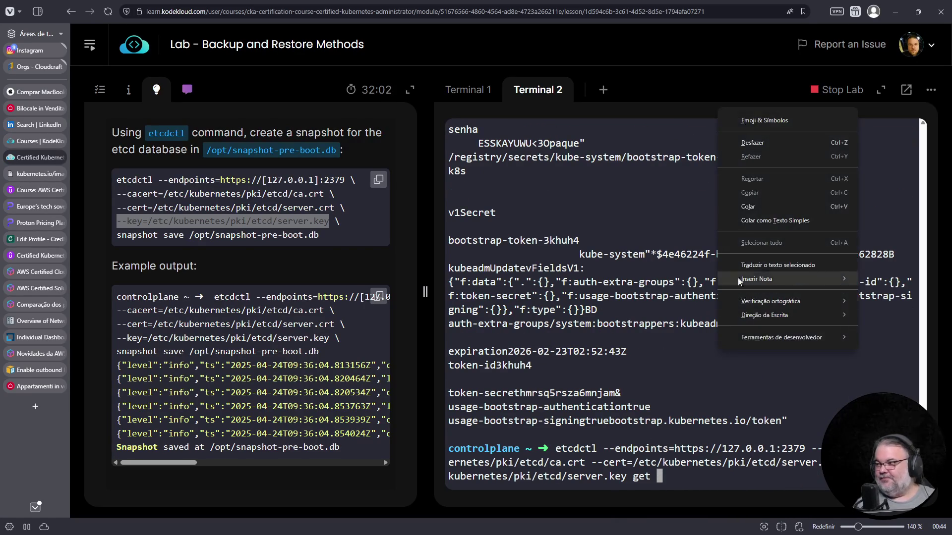
left_click(747, 206)
key("Return")
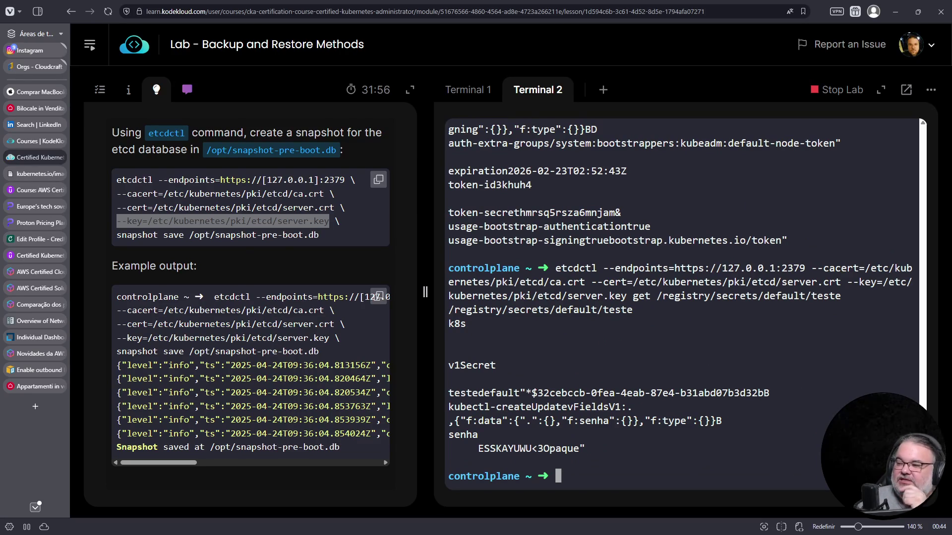
triple_click(546, 448)
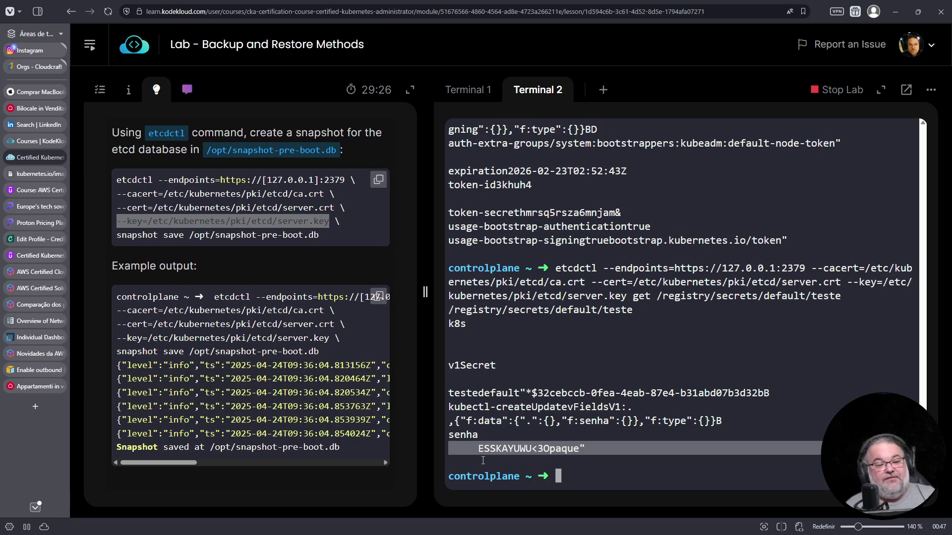
Step: Search 'grafana loki' in a new tab and open the Grafana Loki documentation result
left_click(48, 407)
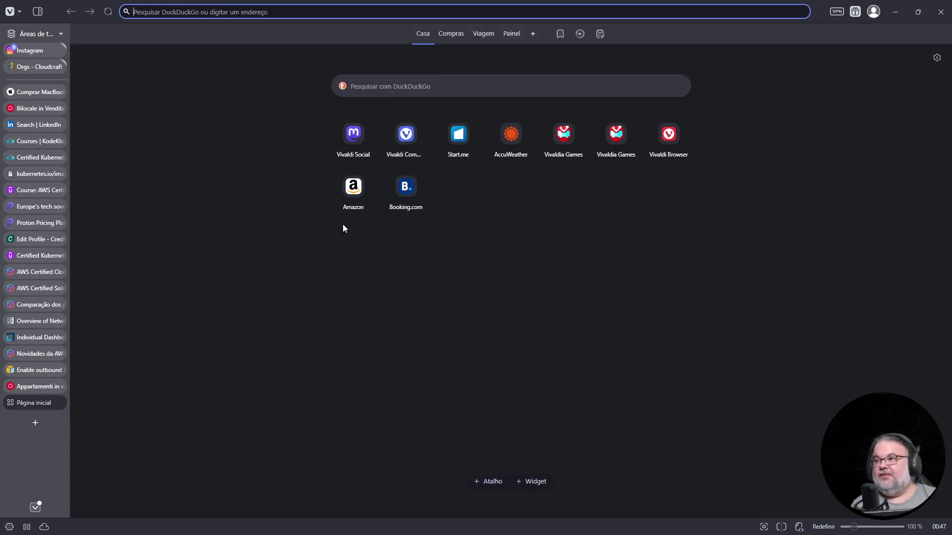
type("grafana loki")
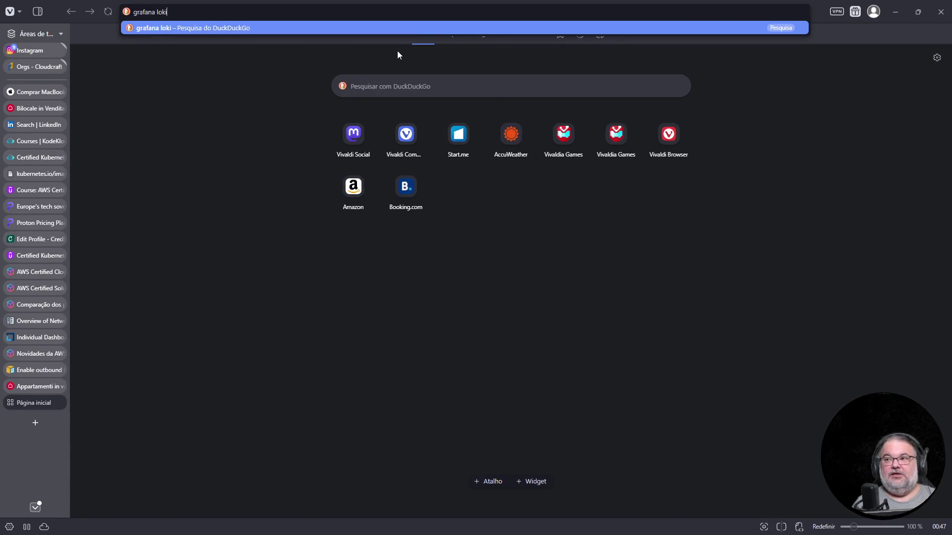
key("Return")
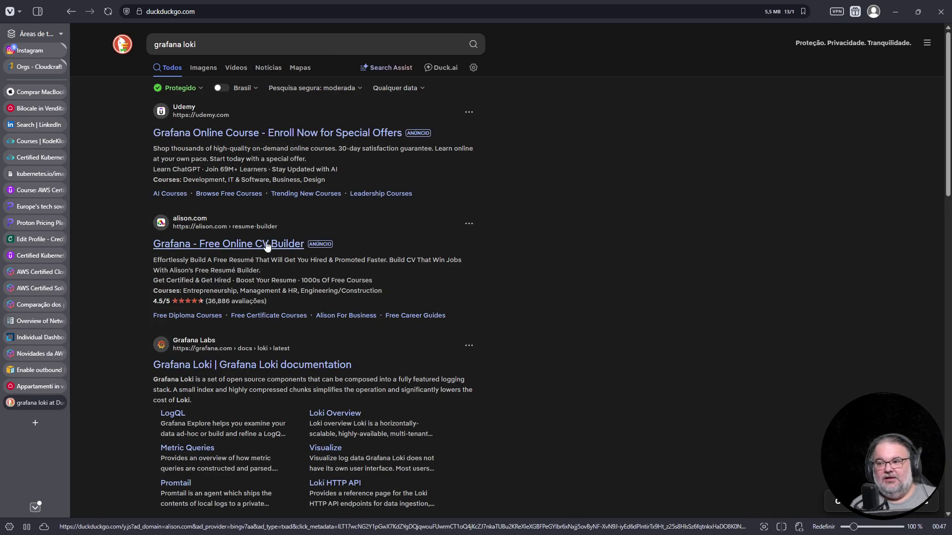
scroll(284, 265, "down", 2)
left_click(284, 265)
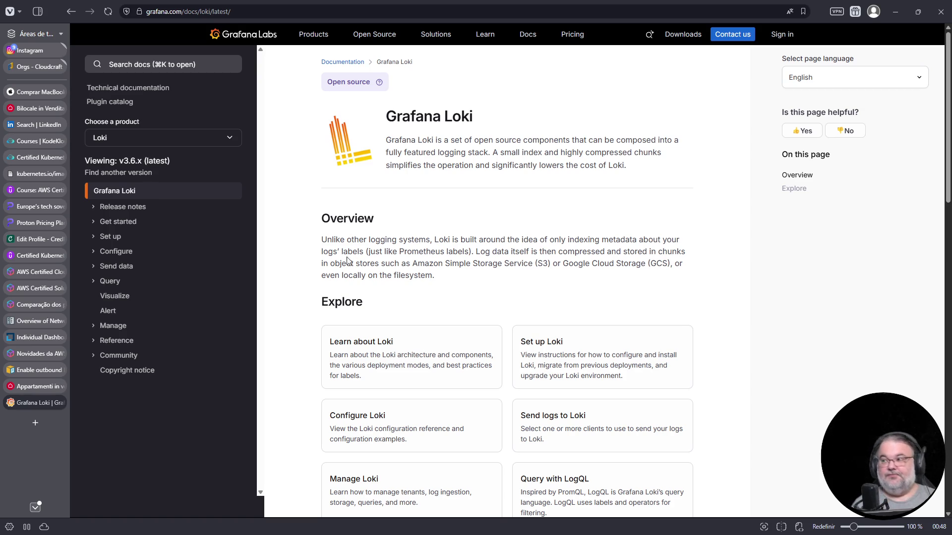
left_click(491, 15)
Step: Search for GDC air-gapped release notes and open the first result
key("ctrl+t")
type("gdc a")
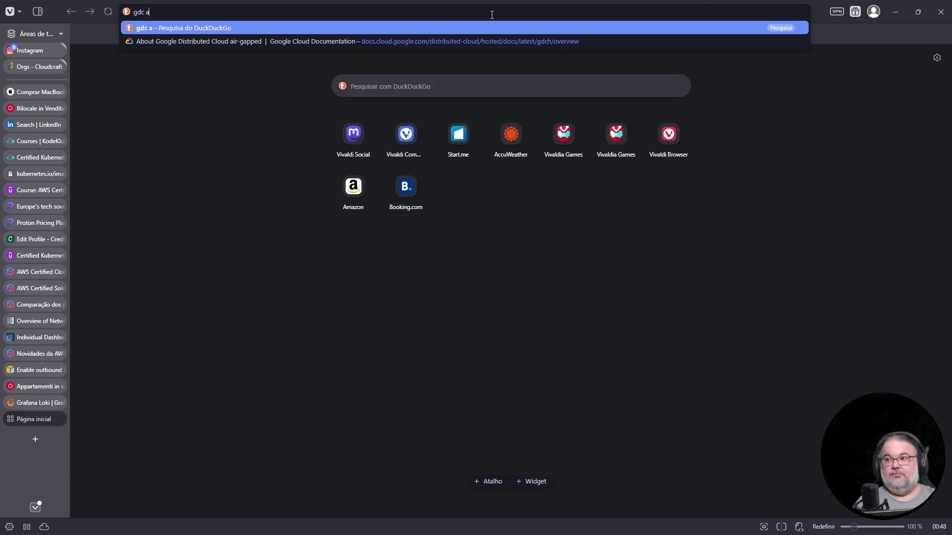
type("ir ghapped release ntoes")
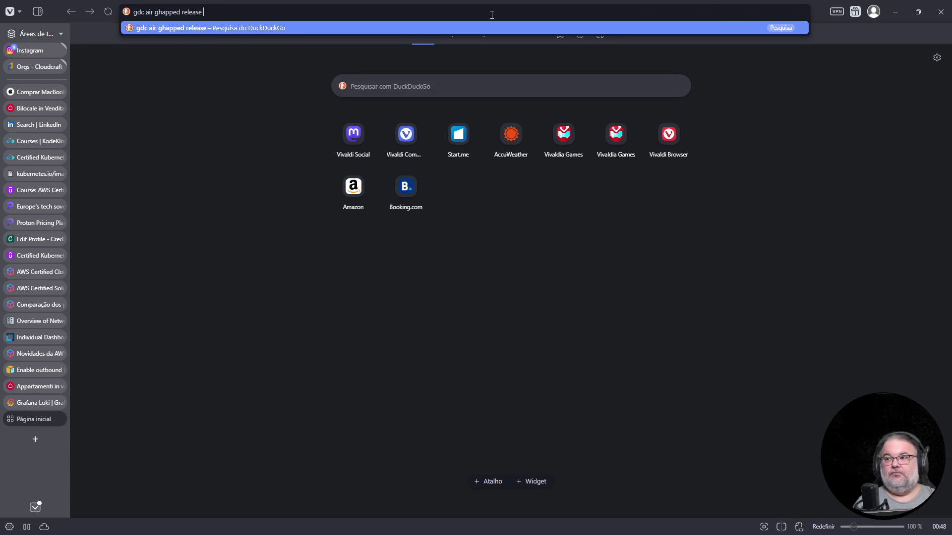
key("Return")
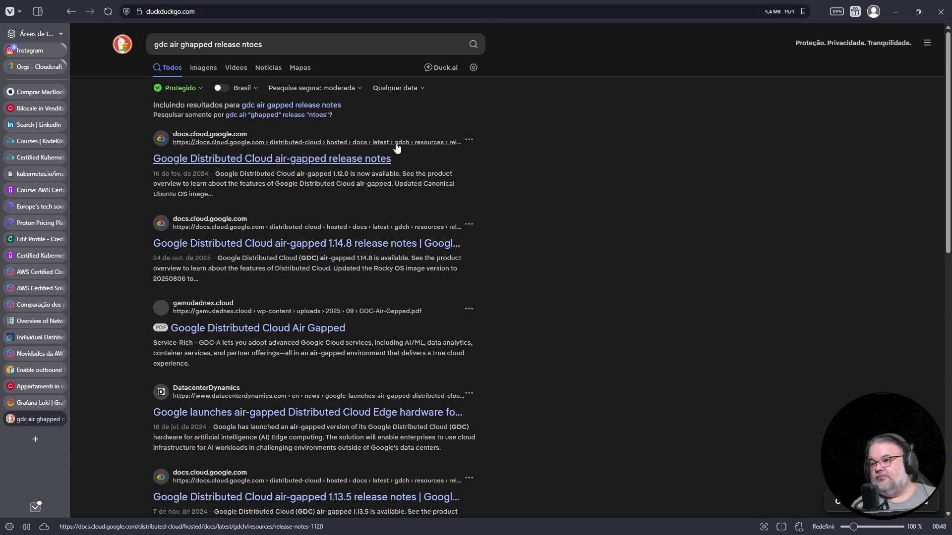
left_click(359, 162)
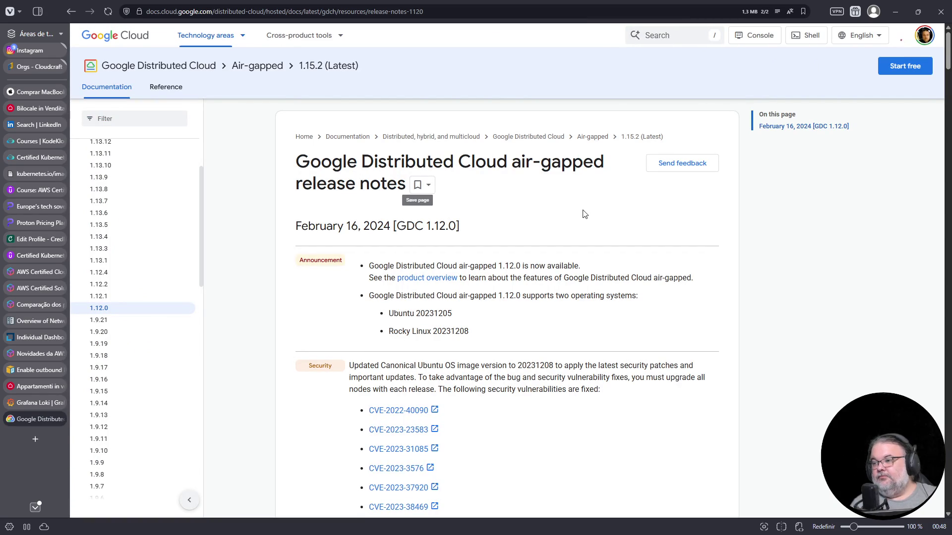
Step: Open the 1.14.9 release notes and search the page for loki
scroll(138, 293, "up", 4)
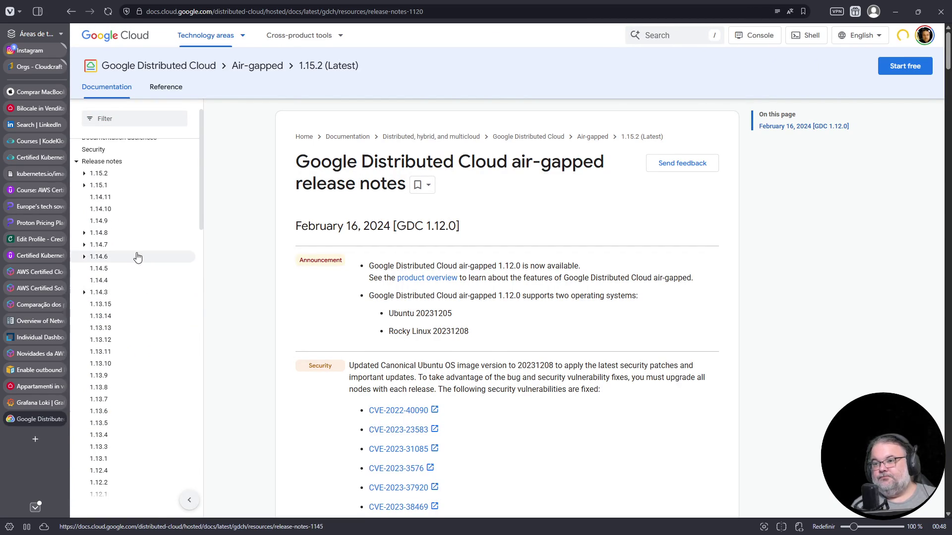
left_click(85, 174)
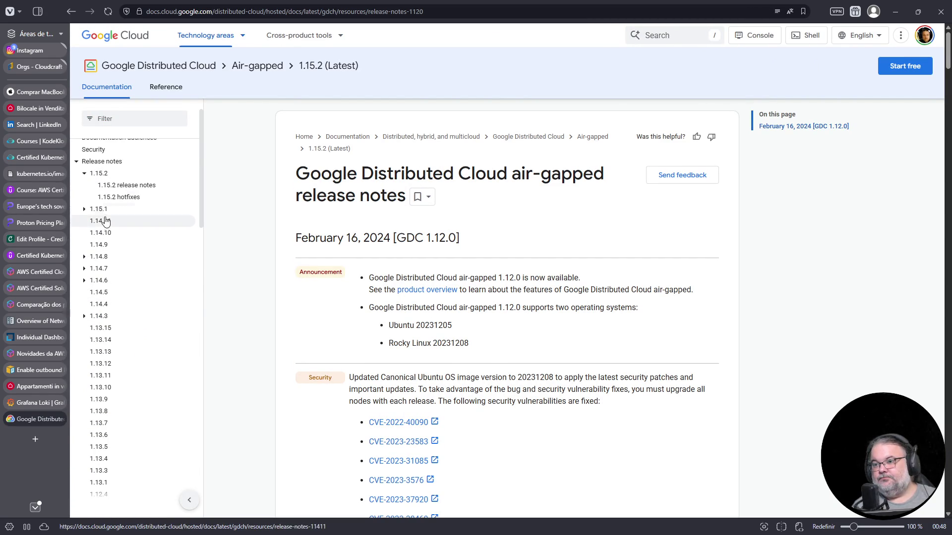
left_click(99, 246)
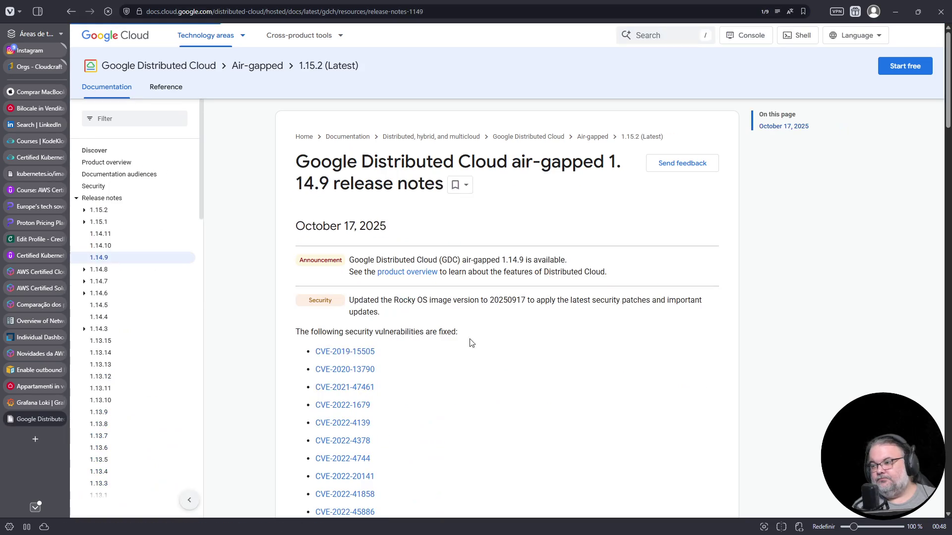
key("ctrl+f")
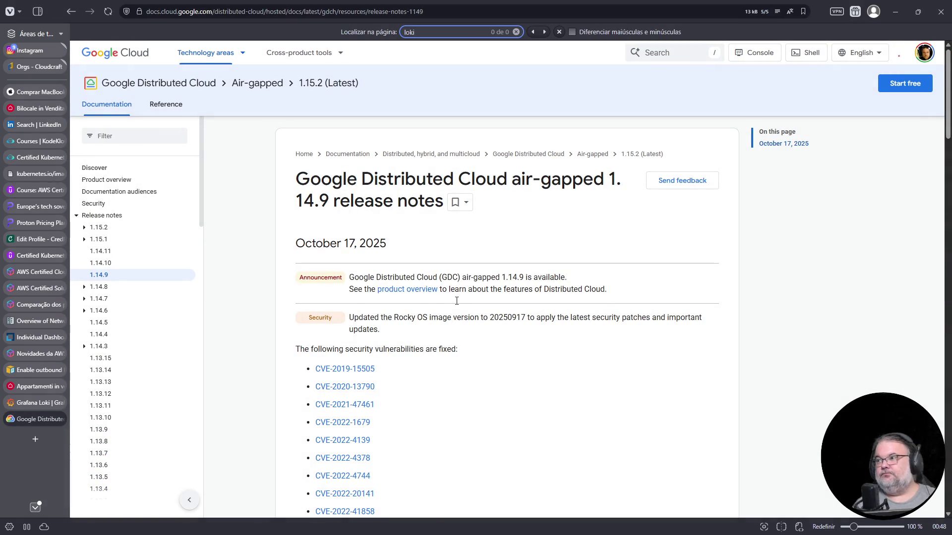
scroll(559, 416, "down", 20)
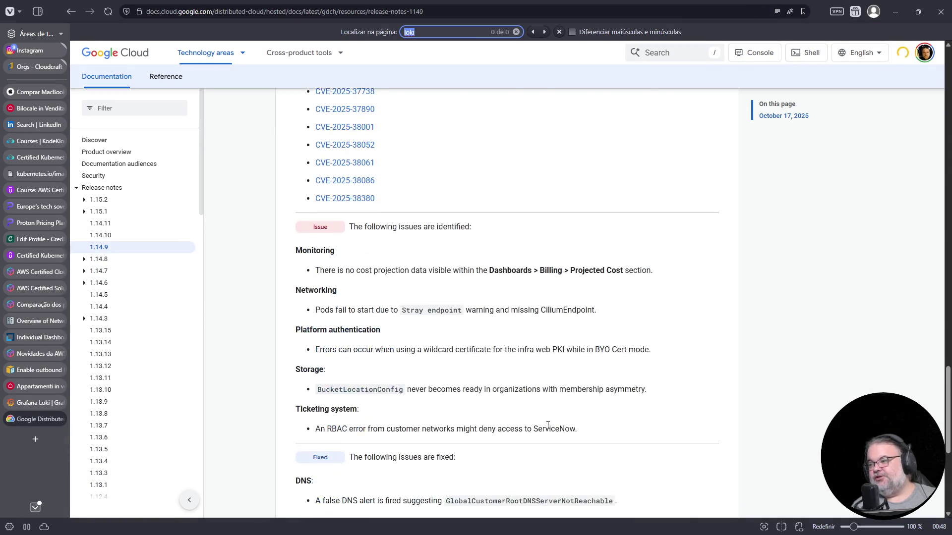
scroll(548, 429, "up", 5)
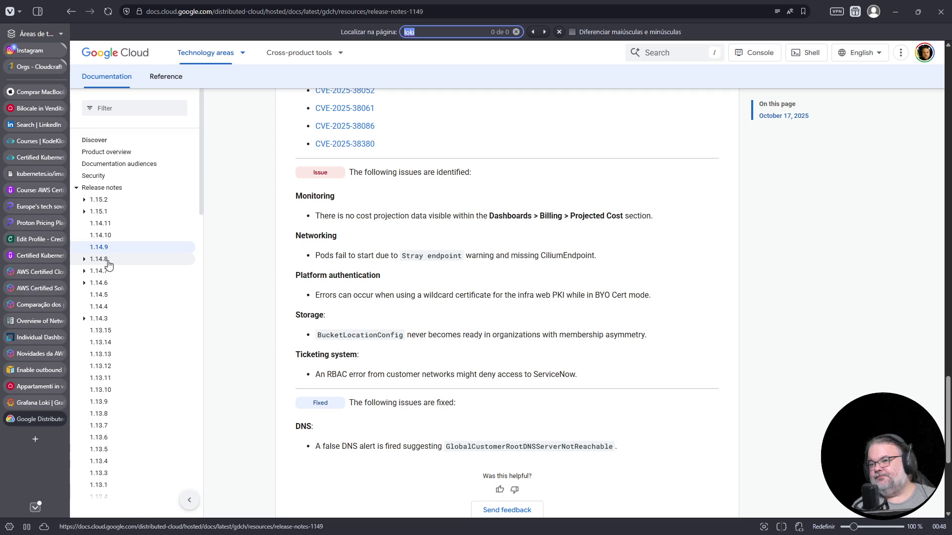
Step: Check the 1.14.8 and 1.14.10 release notes for 'loki'
left_click(85, 259)
left_click(127, 271)
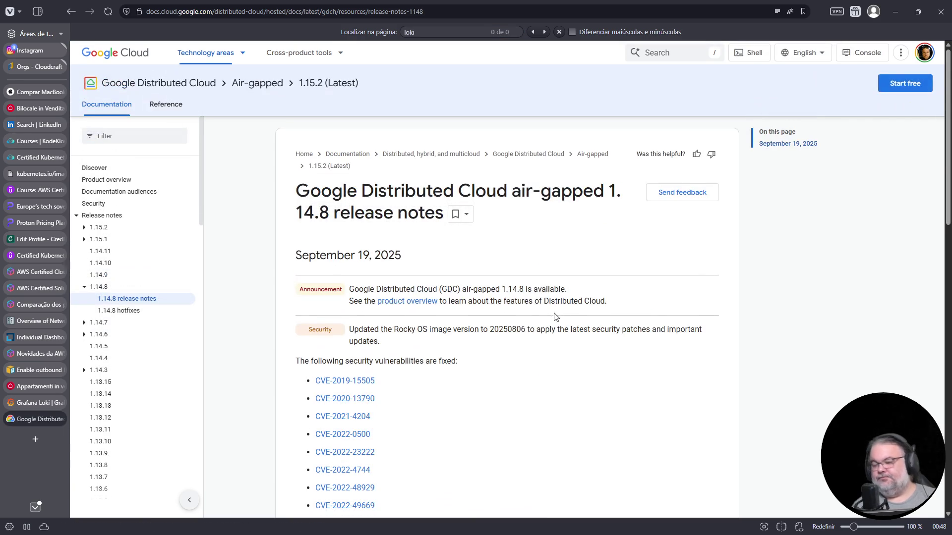
key("ctrl+f")
type("loki")
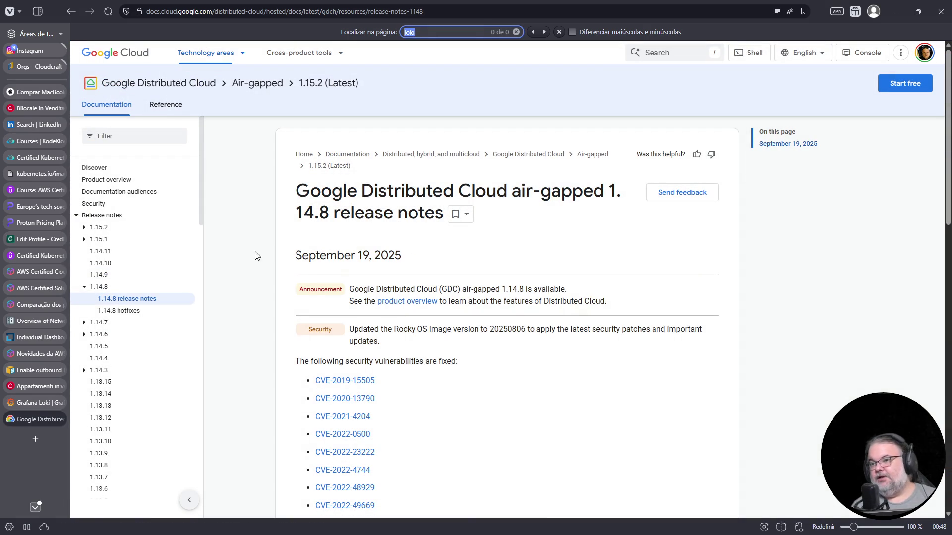
left_click(100, 263)
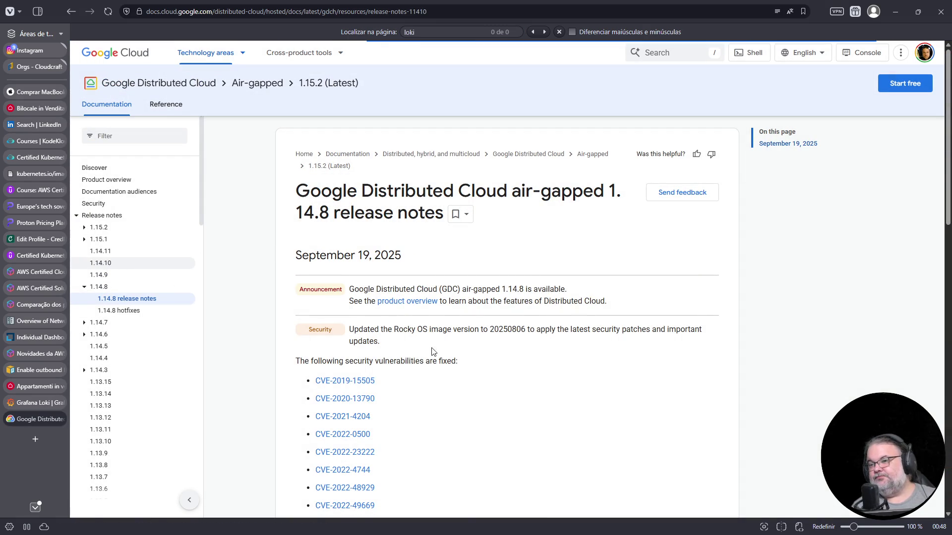
key("ctrl+f")
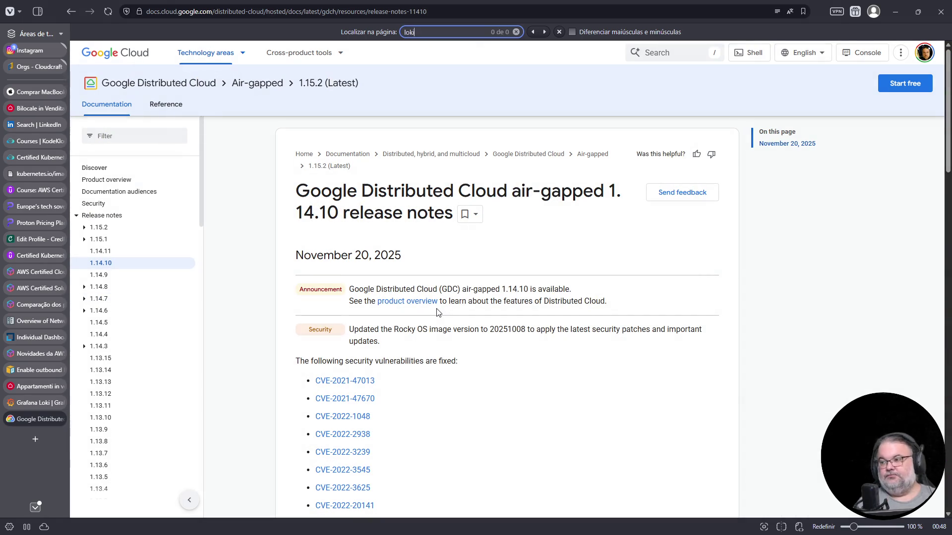
left_click(512, 383)
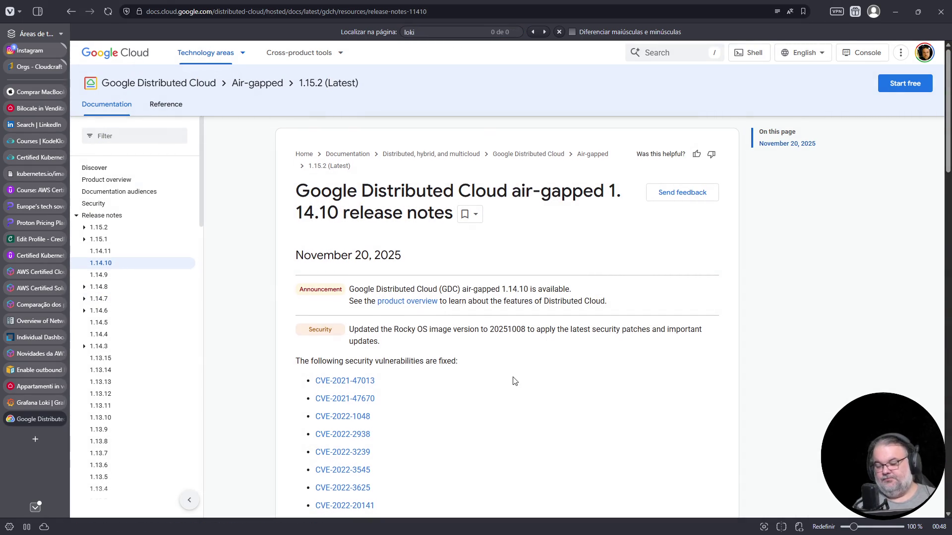
key("End")
Step: Search the 1.14.11 and 1.15.1 release notes for loki
left_click(100, 223)
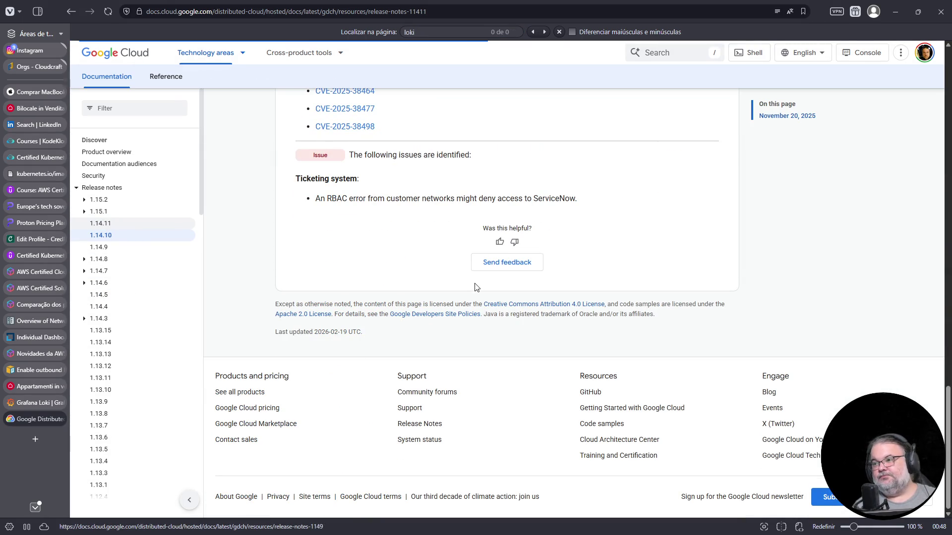
key("ctrl+f")
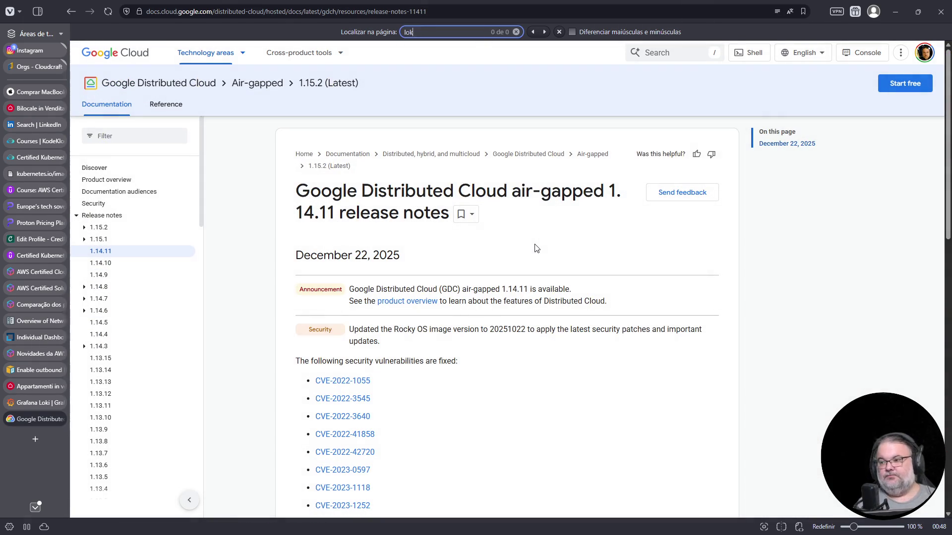
left_click(98, 239)
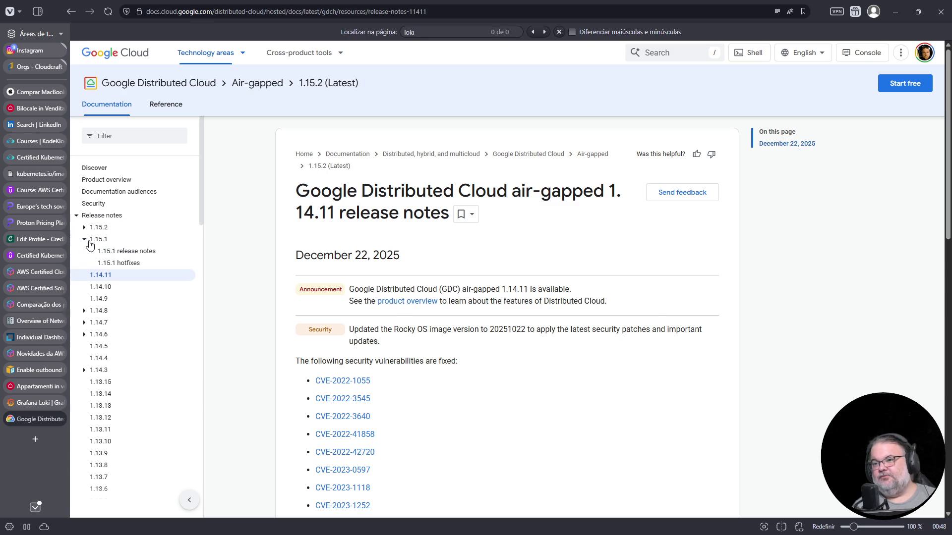
left_click(114, 254)
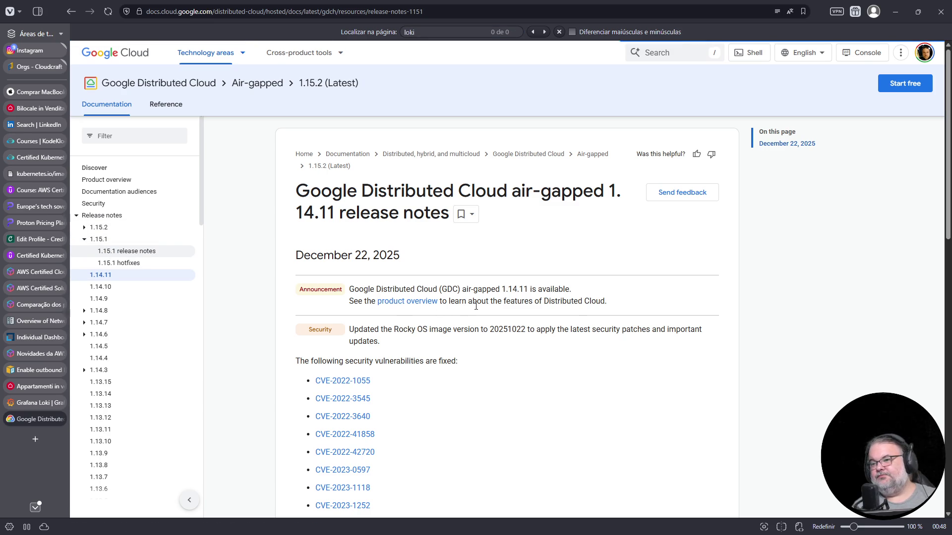
key("ctrl+f")
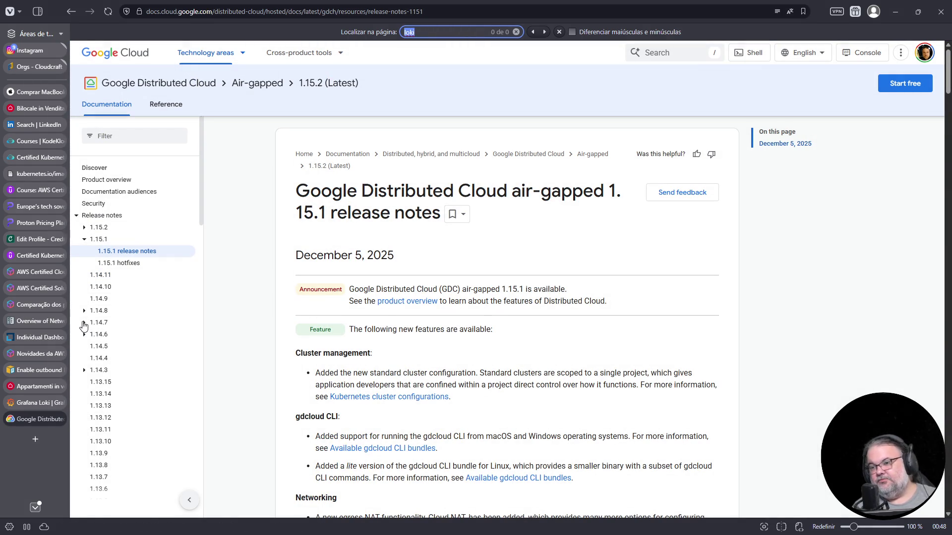
Step: Open the 1.14.7 release notes and then its hotfixes page
left_click(85, 322)
left_click(122, 335)
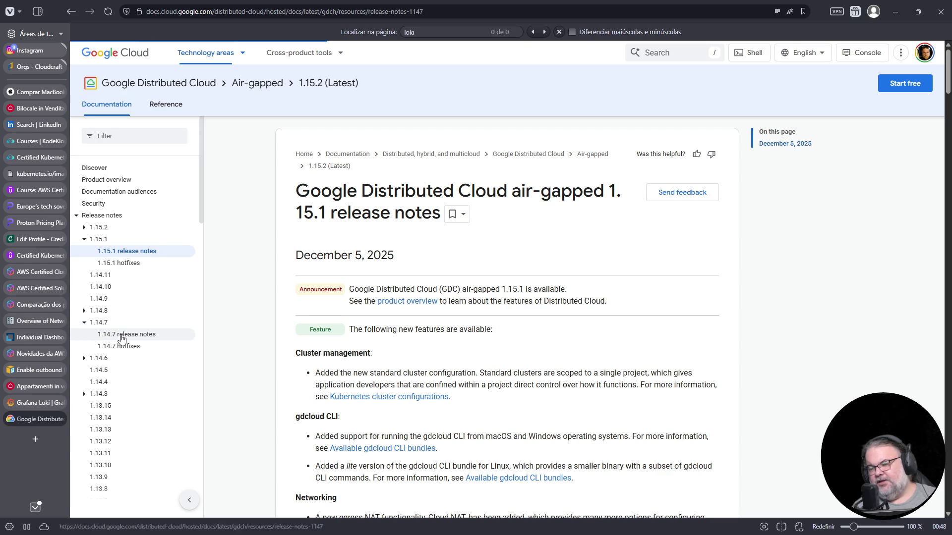
scroll(501, 376, "down", 10)
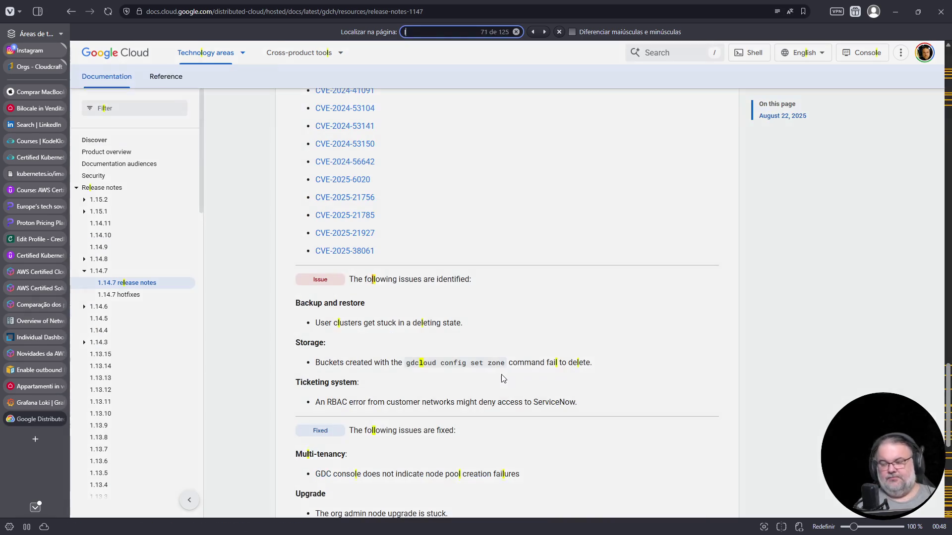
left_click(132, 294)
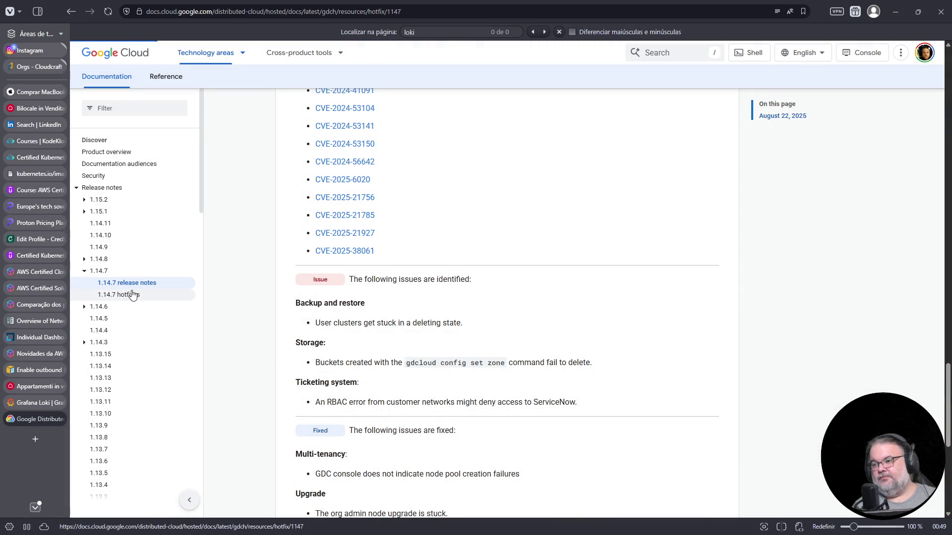
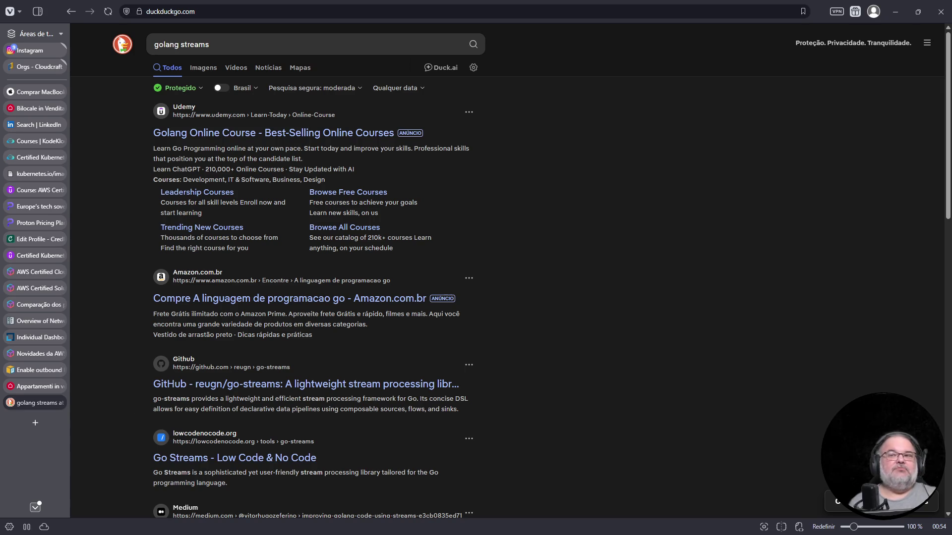
Step: Return to the backup lab and rerun the etcdctl get command for the teste secret
left_click(38, 158)
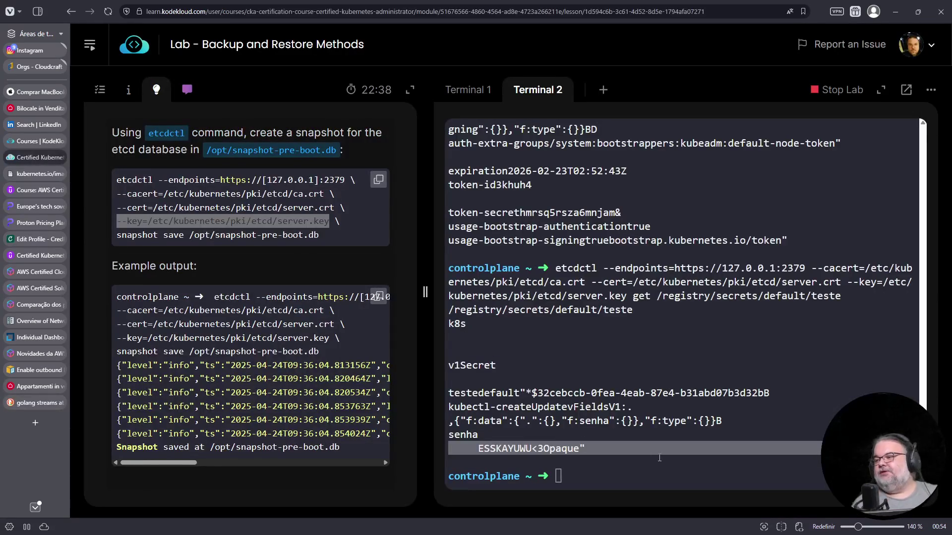
left_click(692, 435)
key("ctrl+l")
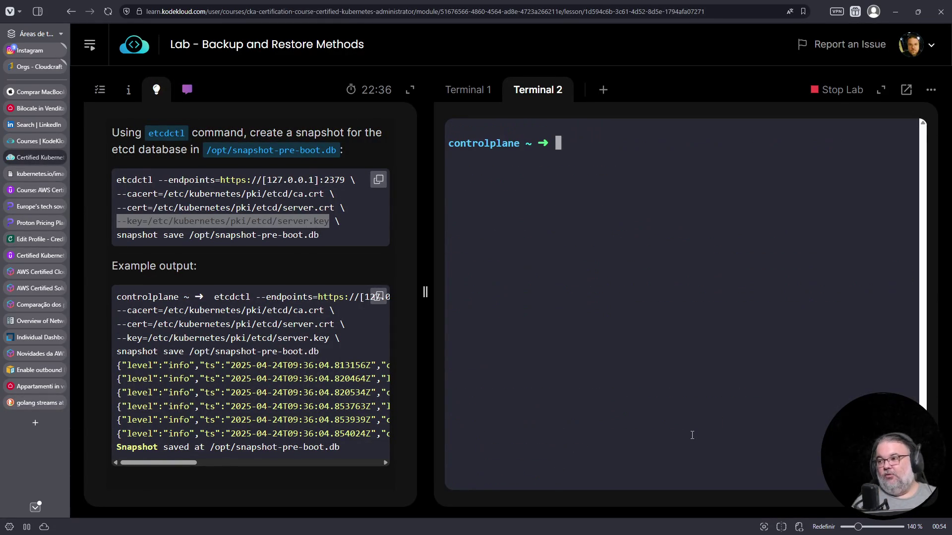
key("Up")
key("Return")
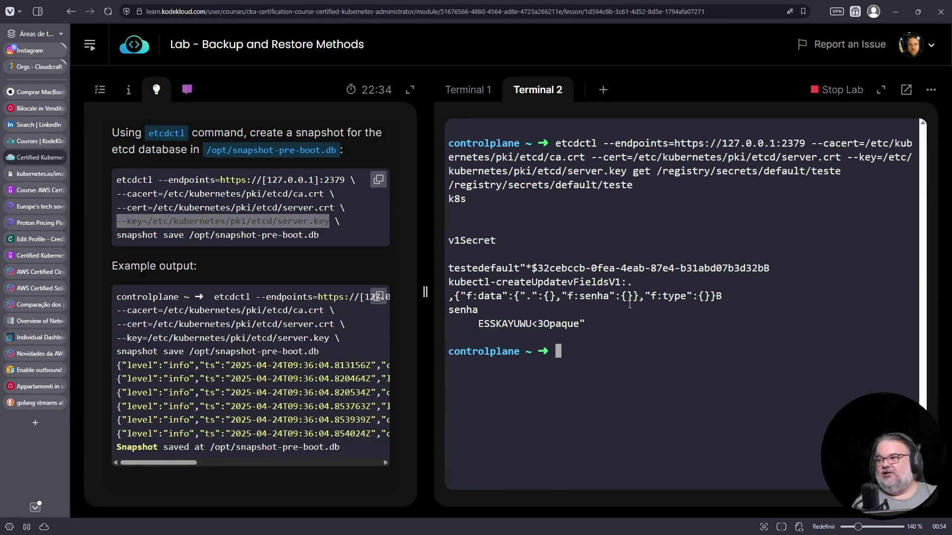
Step: Highlight the teste secret's registry path and stored value, then clear the command line
left_click_drag(449, 185, 633, 185)
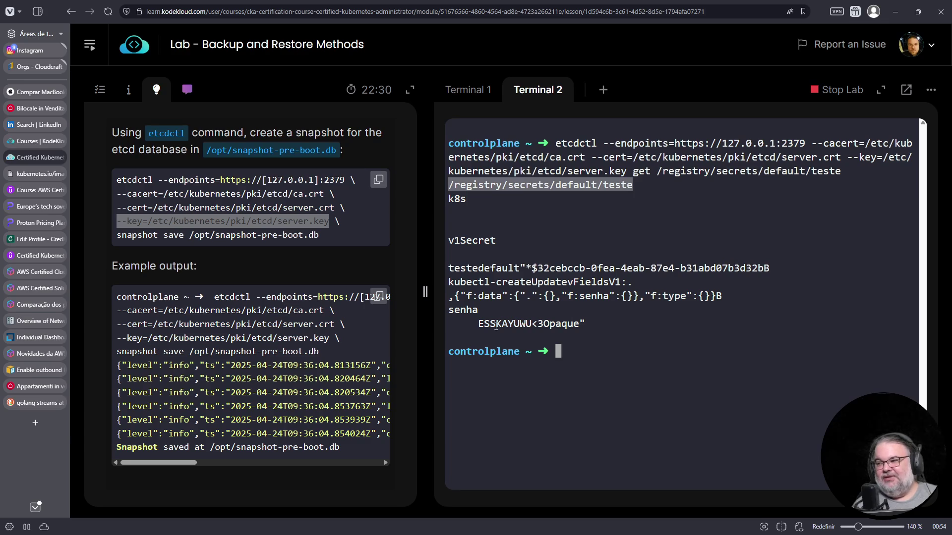
mouse_move(479, 324)
left_mouse_down()
mouse_move(600, 324)
mouse_move(578, 324)
left_mouse_up()
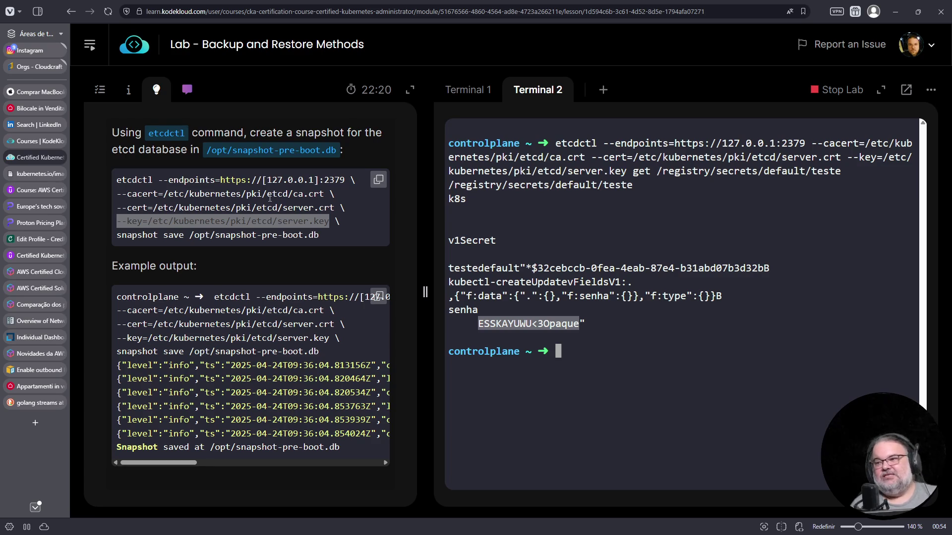
left_click(637, 384)
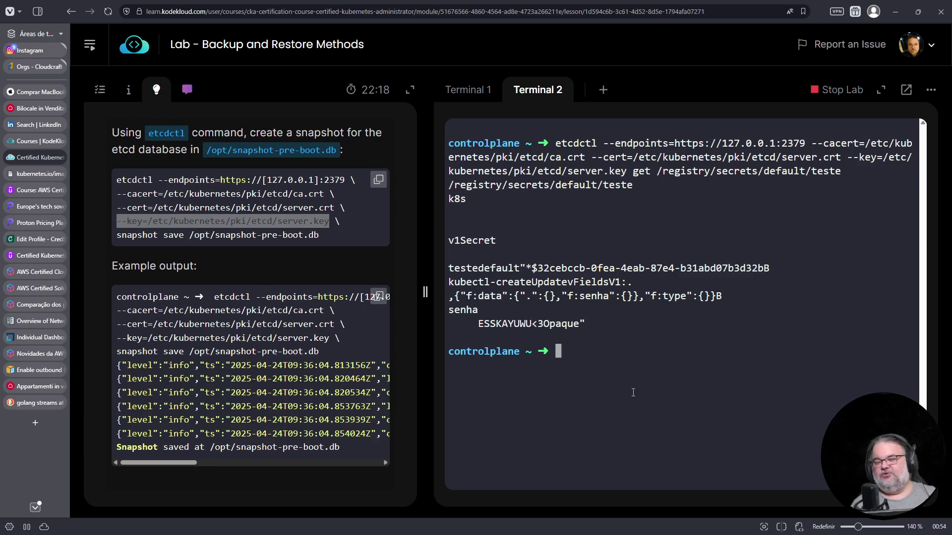
key("ctrl+c")
right_click(639, 389)
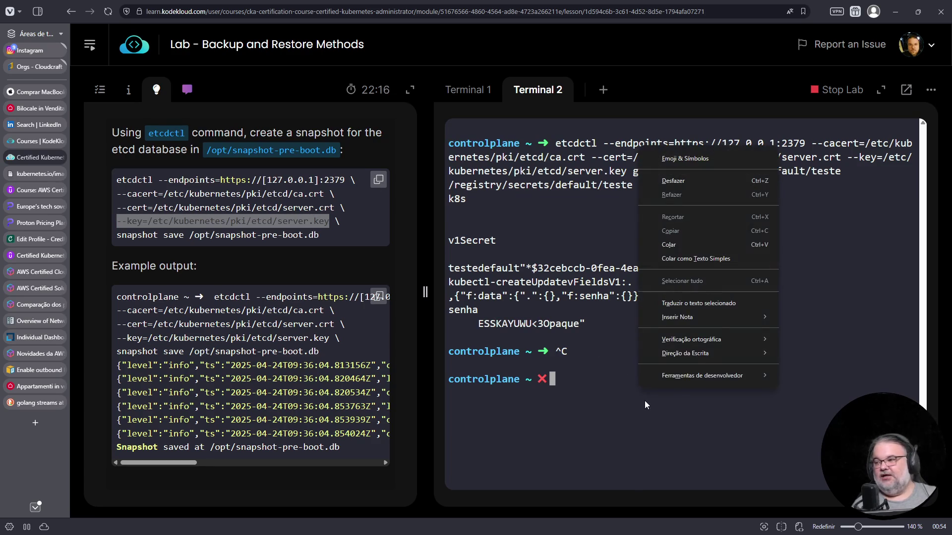
Step: Paste and run the etcdctl snapshot save command writing /opt/snapshot-pre-boot.db
left_click(667, 246)
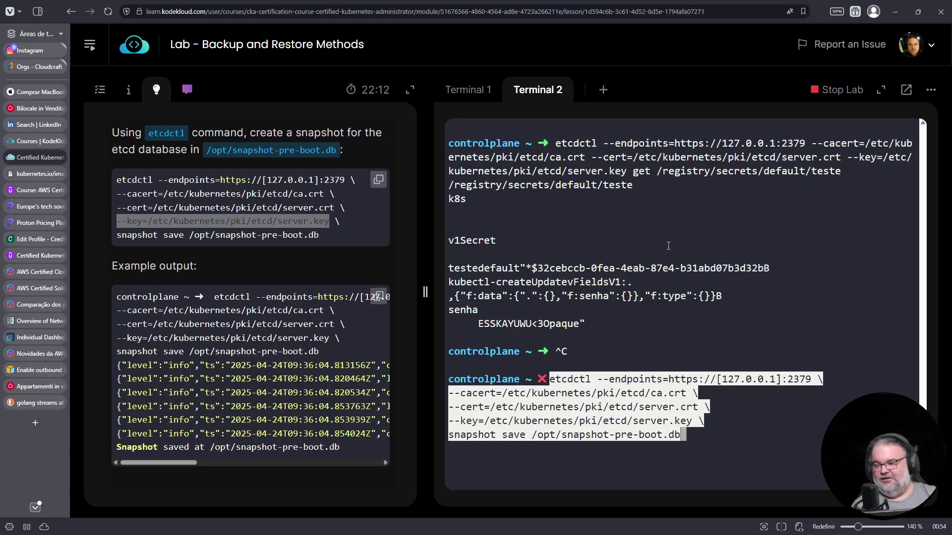
key("Return")
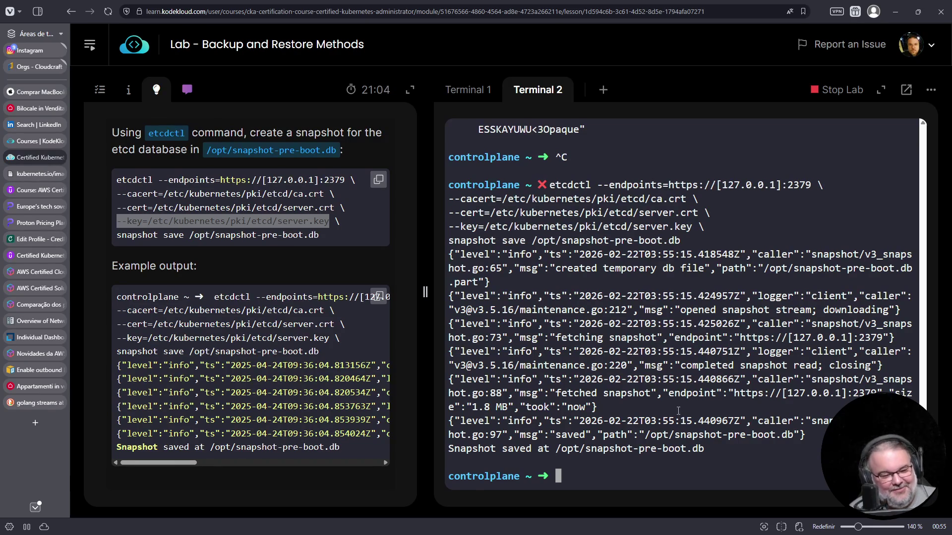
triple_click(707, 449)
Step: Check from the task list that the ETCD backup task passes
left_click(493, 421)
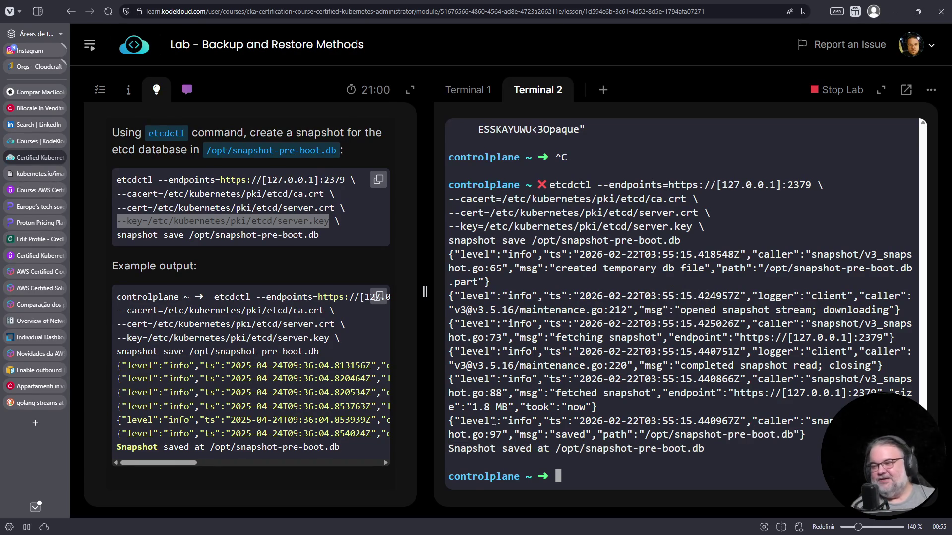
left_click(101, 89)
left_click(247, 355)
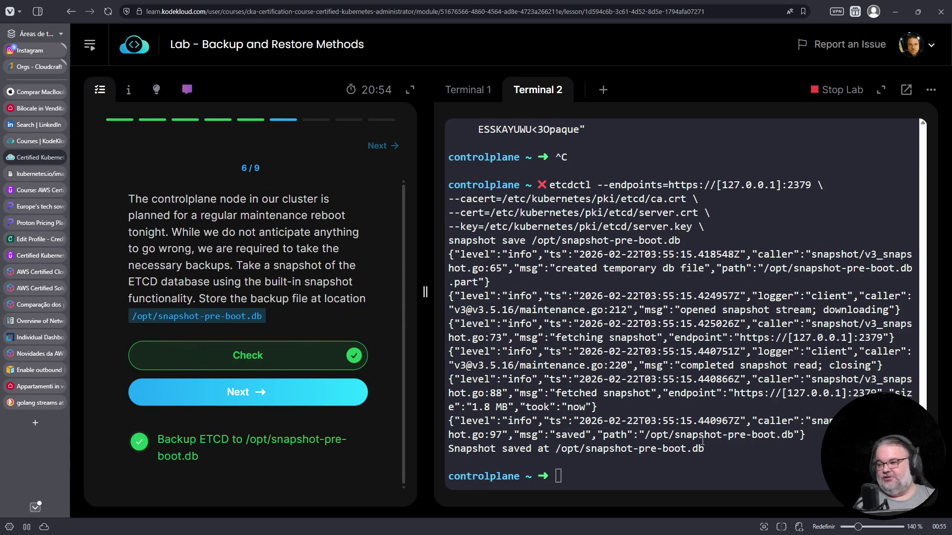
Step: List the terminal's command history with history
type("histo")
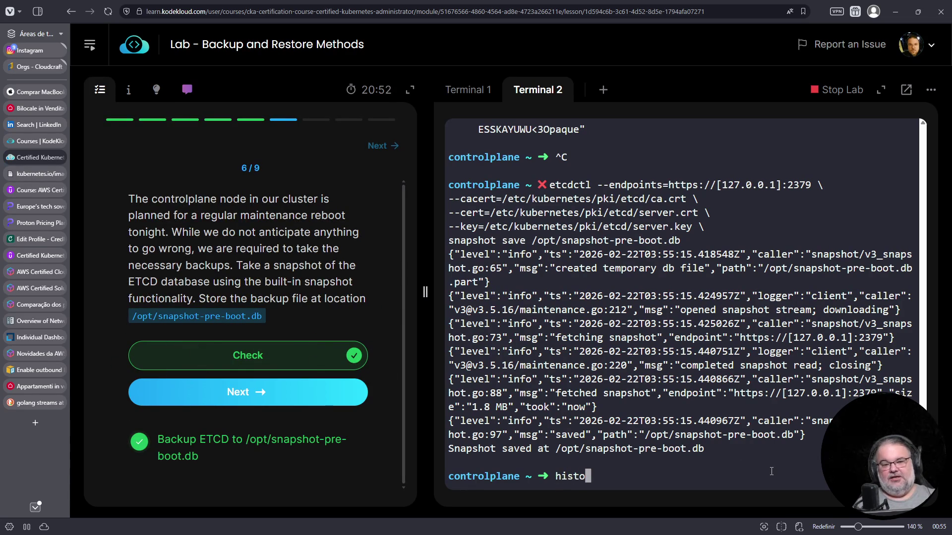
key("ctrl+c")
type("history")
key("Return")
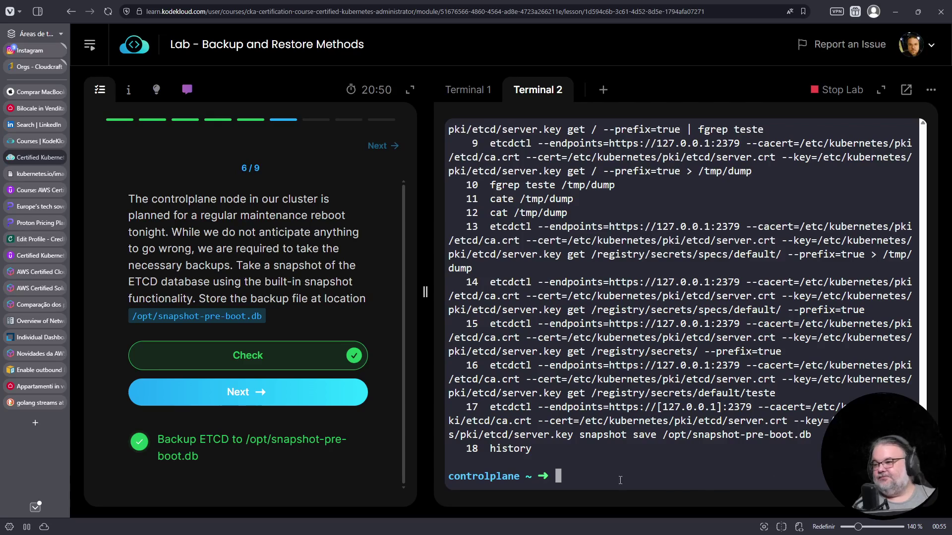
Step: Copy history entries 16 and 17, the etcdctl get and snapshot save commands
mouse_move(816, 436)
left_mouse_down()
mouse_move(444, 420)
mouse_move(440, 371)
left_mouse_up()
right_click(505, 369)
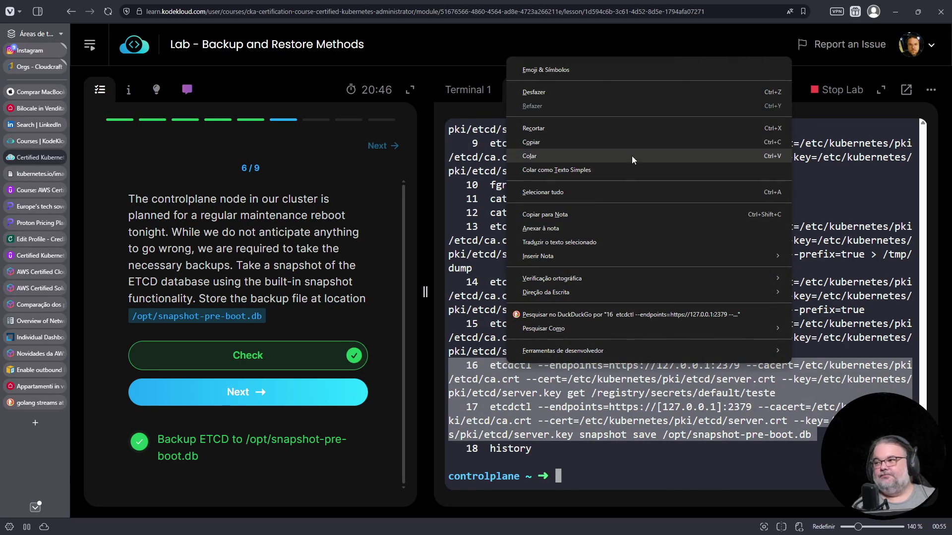
left_click(625, 154)
left_click(620, 151)
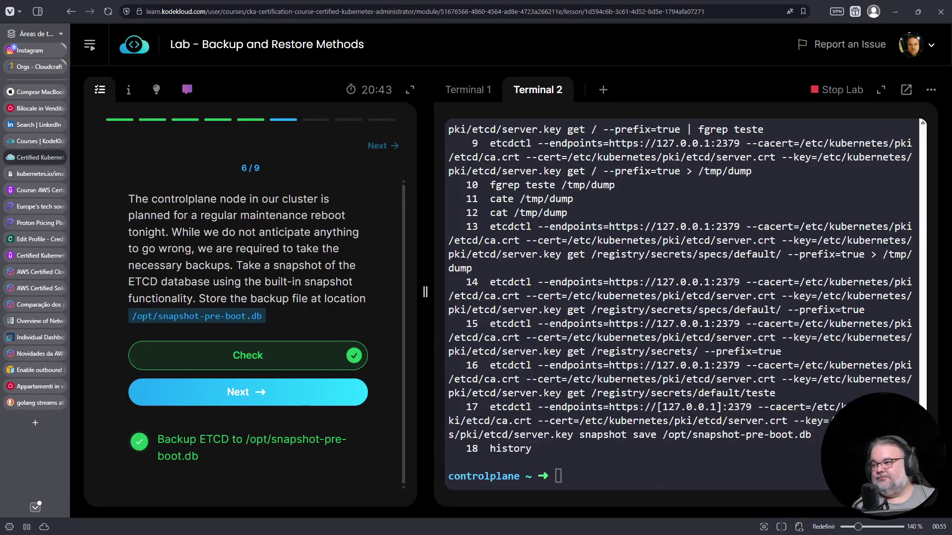
mouse_move(824, 435)
left_mouse_down()
mouse_move(448, 393)
mouse_move(446, 365)
left_mouse_up()
right_click(458, 365)
left_click(486, 143)
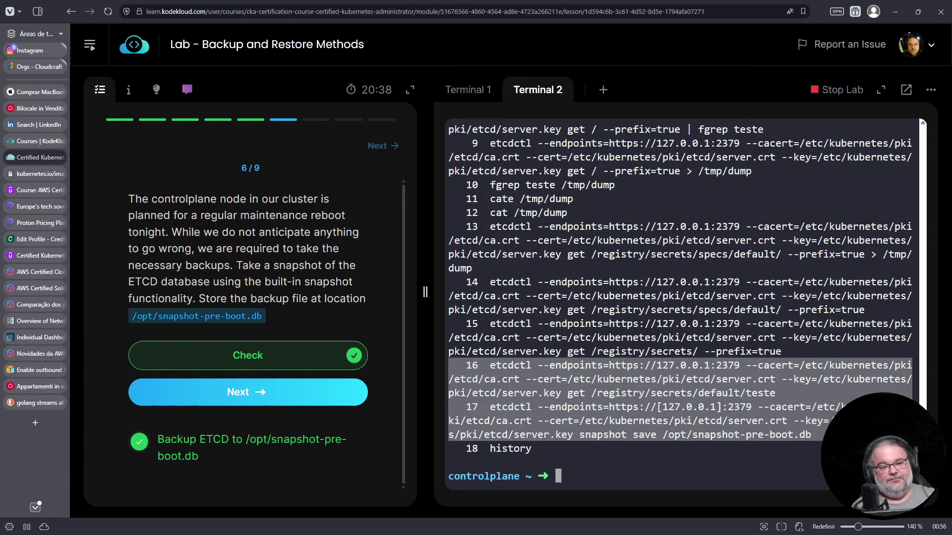
key("alt+Tab")
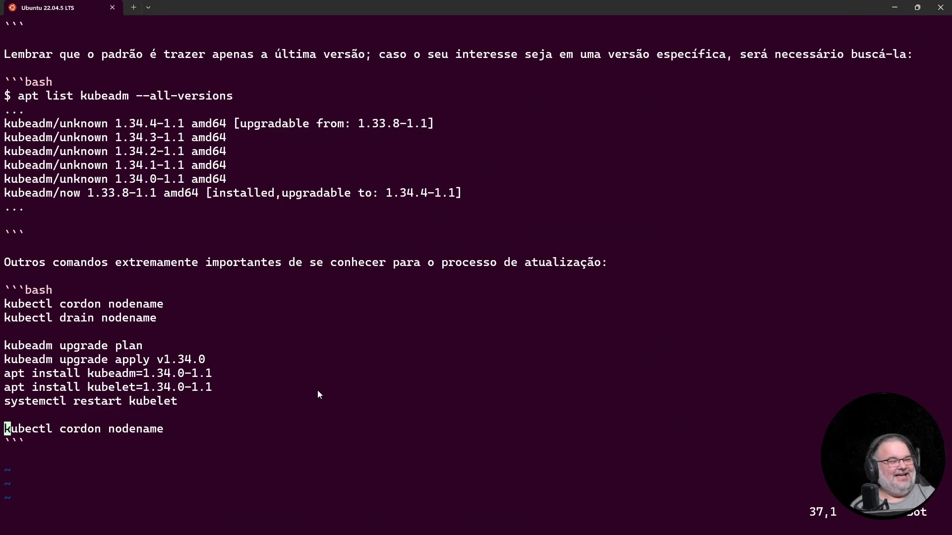
Step: Add the heading '# Atualização de clusters Kubernetes' at the top of the notes
key("j")
key("o")
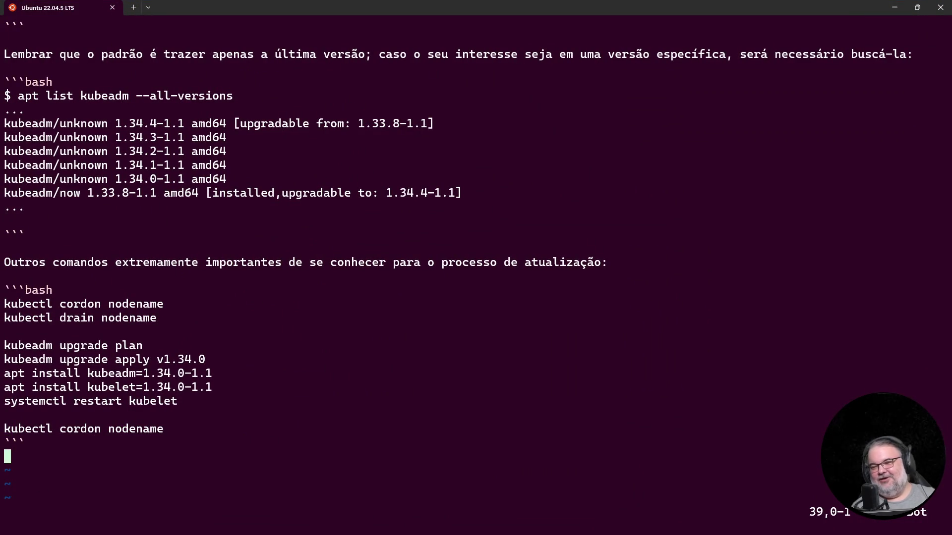
key("g")
key("g")
type("O# Atualização de")
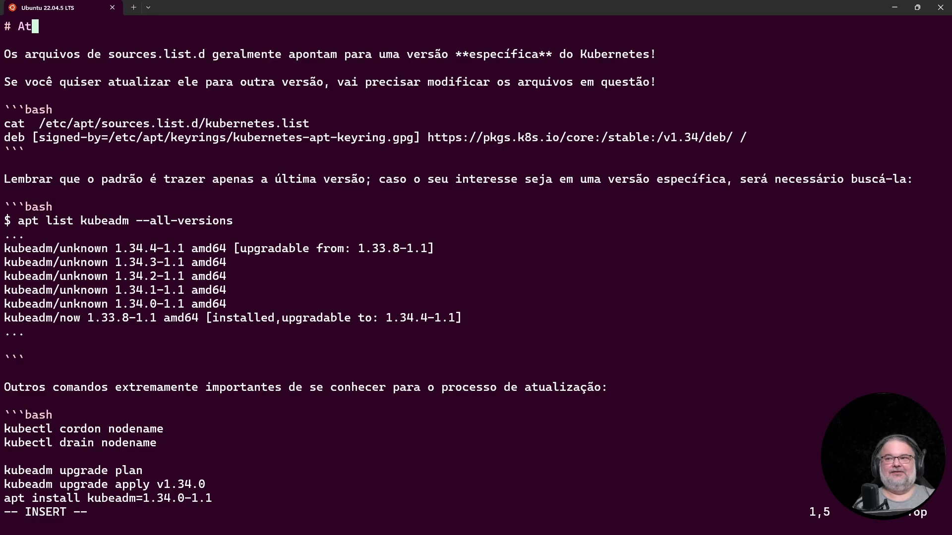
type(" clusters Kuybernetes")
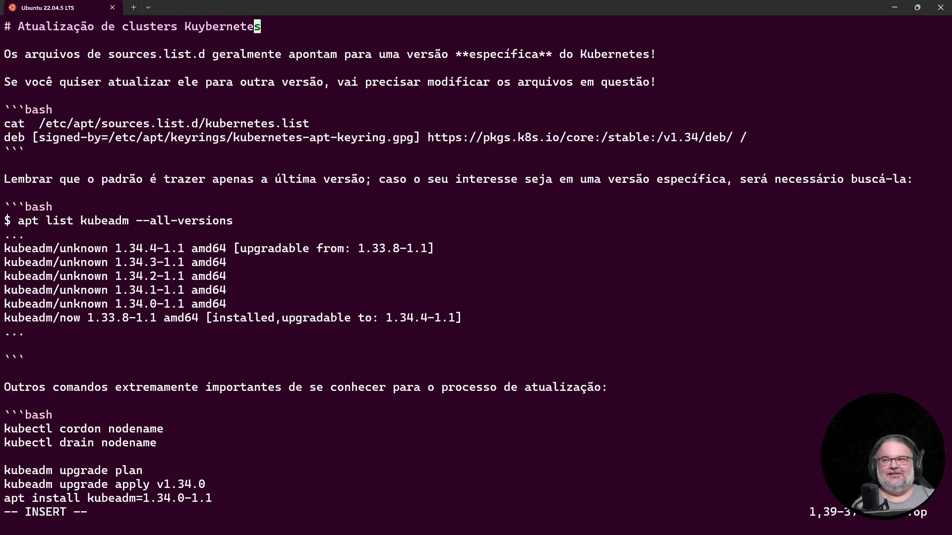
left_click(201, 26)
key("Delete")
key("End")
type("s")
key("Escape")
Step: Append an '# ETCD' heading followed by an empty code block at the end of the file
key("shift+g")
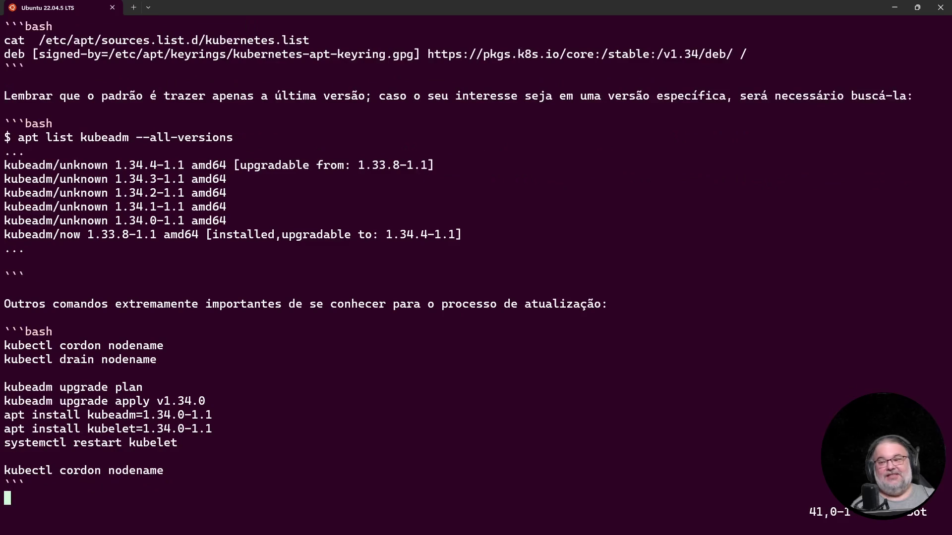
type("o#")
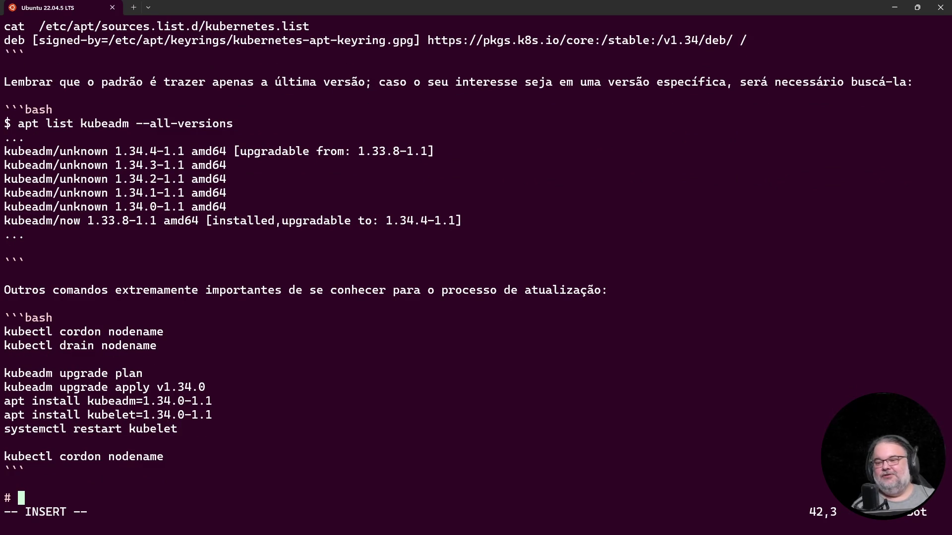
key("Escape")
key("g")
key("g")
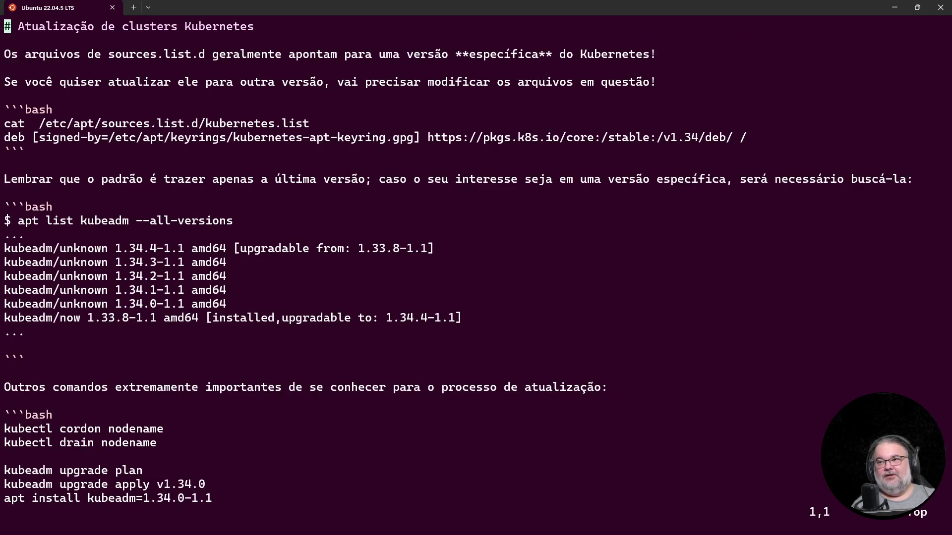
key("shift+g")
key("i")
key("End")
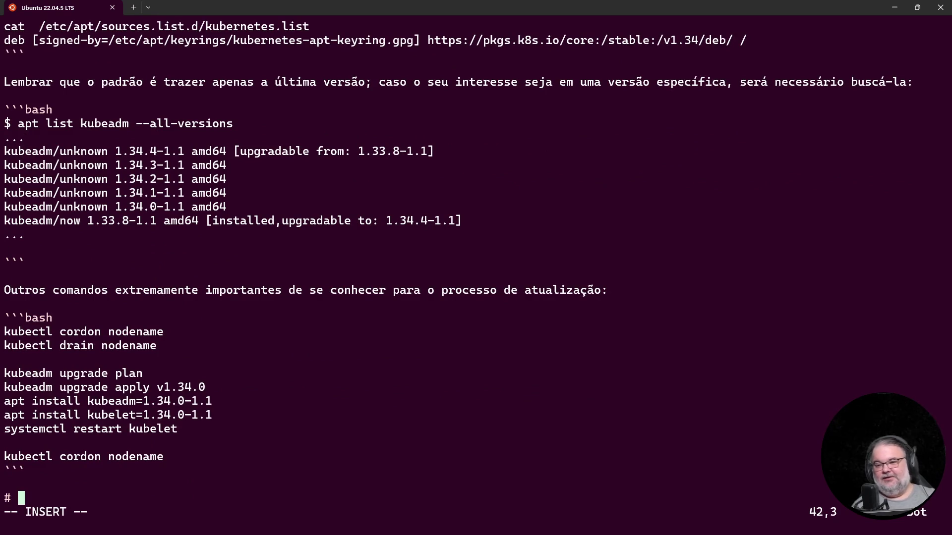
type("ETCD")
key("Return")
key("Return")
type("```")
key("Return")
type("```")
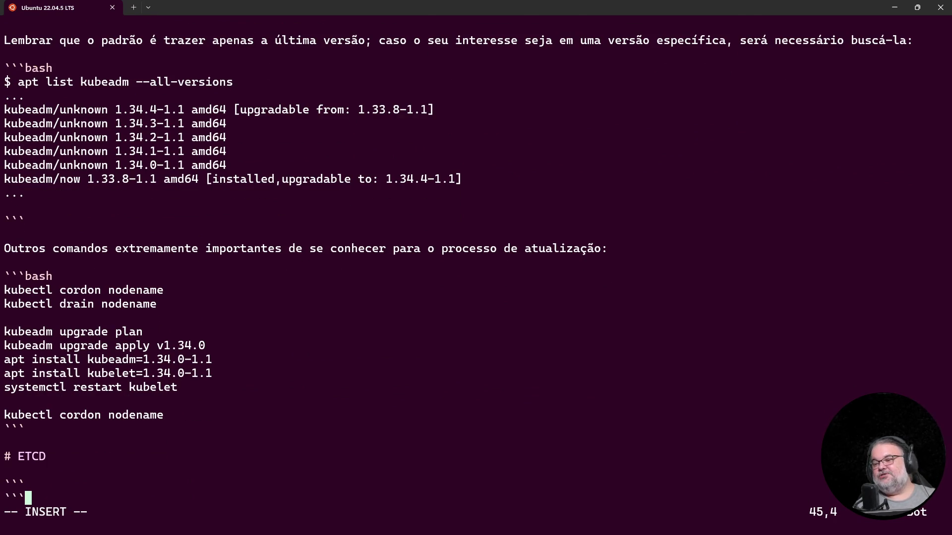
key("Escape")
key("O")
Step: Paste the two etcdctl commands into the code block and strip the first history number
key("ctrl+shift+v")
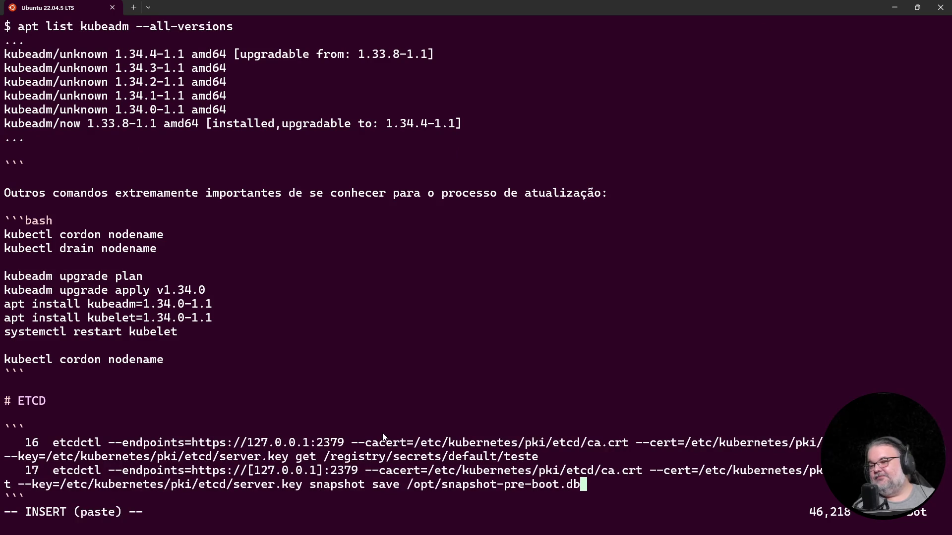
key("Escape")
key("0")
key("k")
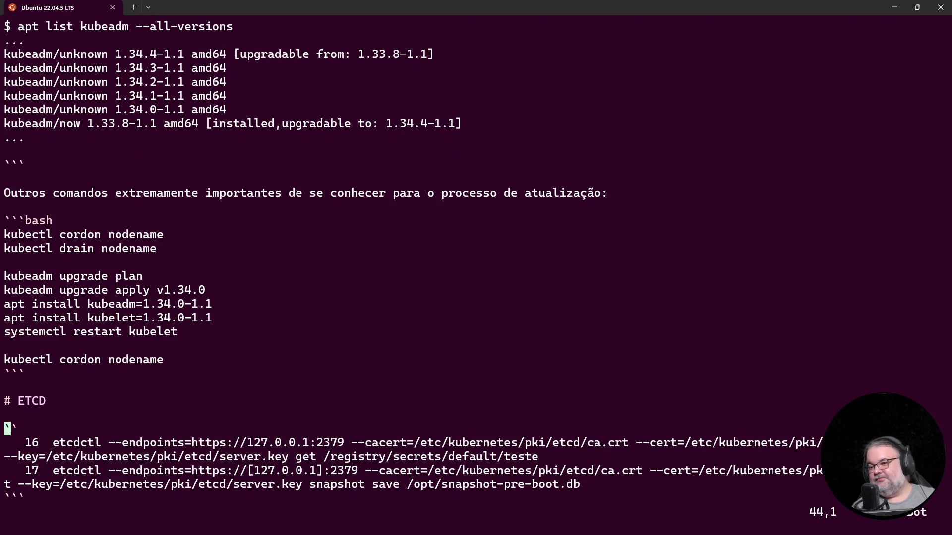
key("Return")
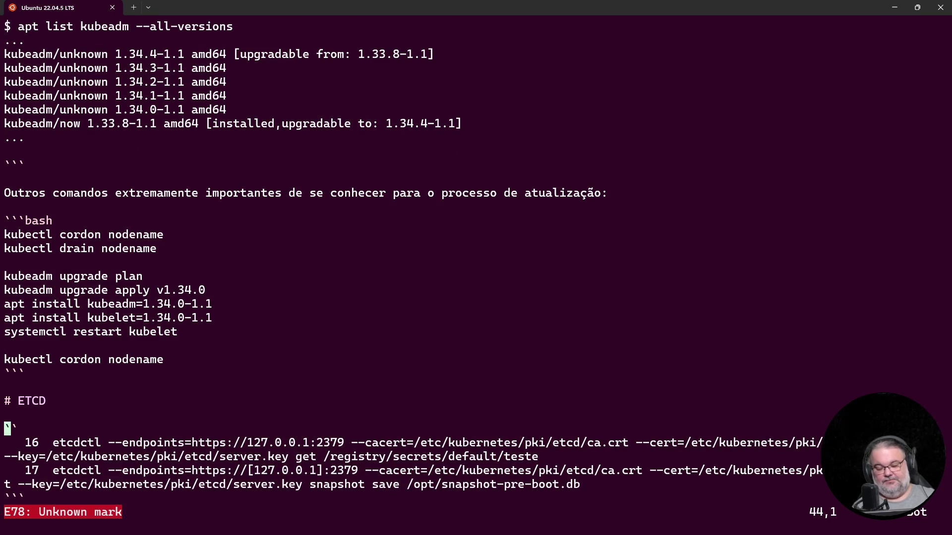
key("i")
key("Down")
key("Delete")
key("Delete")
key("Delete")
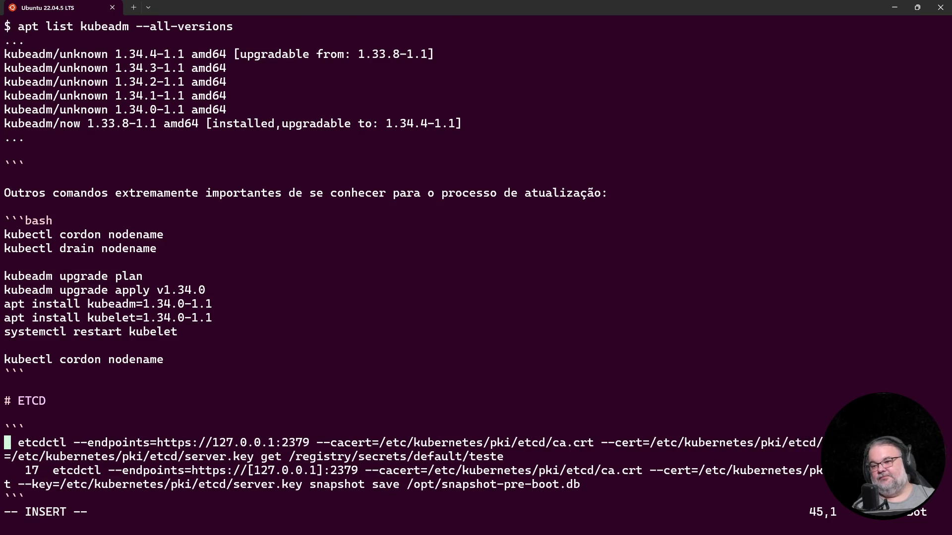
Step: Strip the second line's number, put a blank line between the commands, and save README.md
key("Delete")
key("Delete")
key("Down")
key("Return")
key("Delete")
key("Delete")
key("Delete")
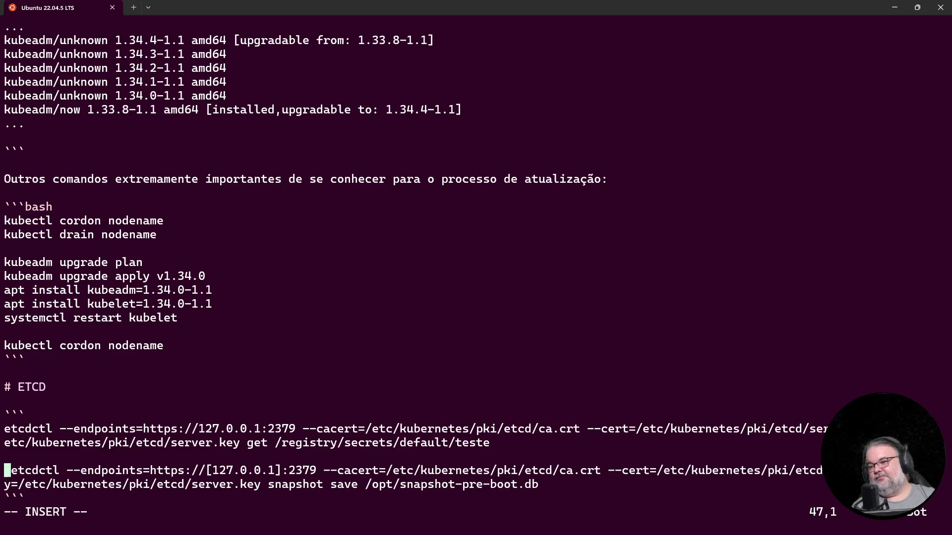
key("Delete")
key("Escape")
type(":w")
key("Return")
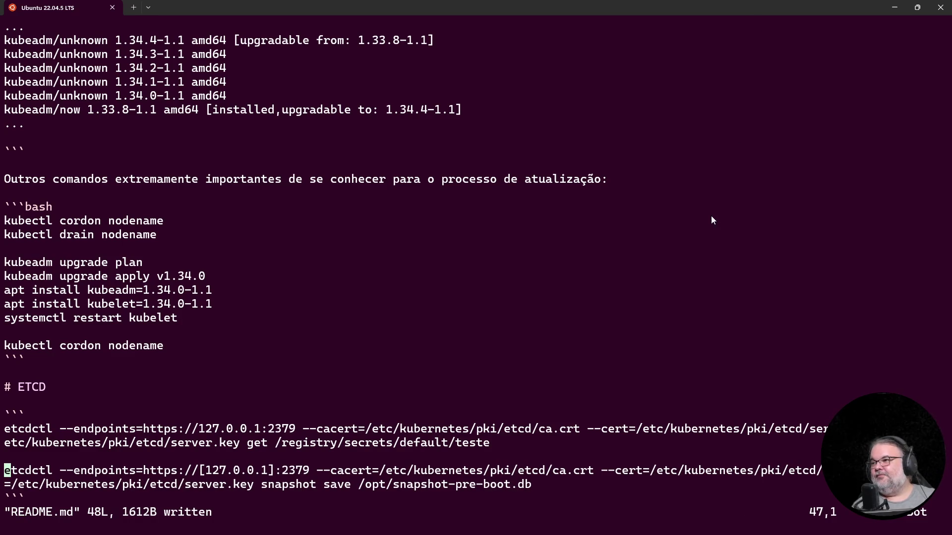
key("super+Down")
key("super+Down")
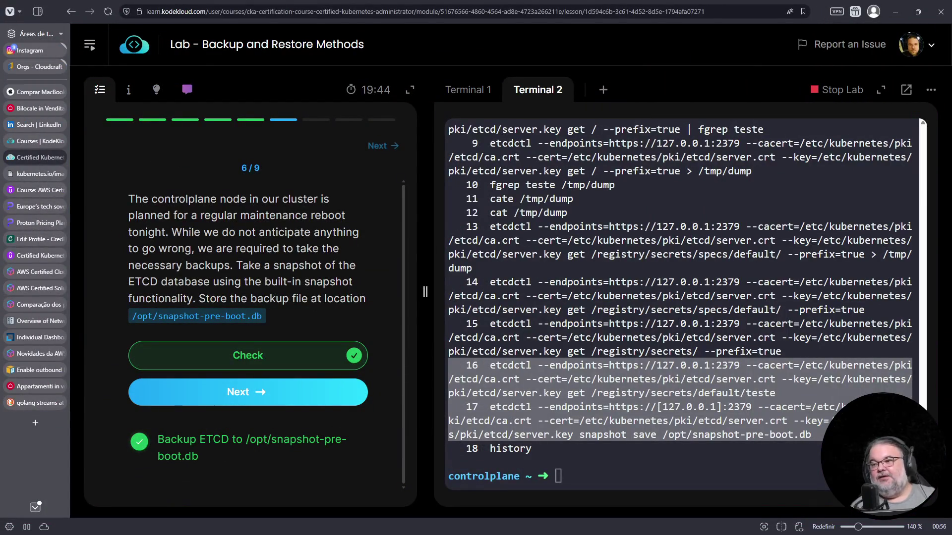
Step: Move past the completed backup question and acknowledge the maintenance notice to reach question 8
left_click(260, 396)
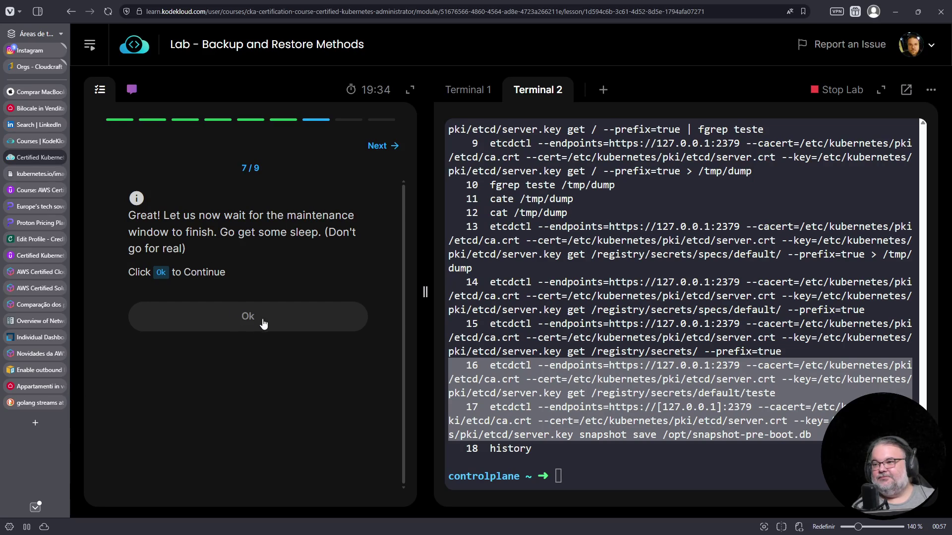
left_click(286, 323)
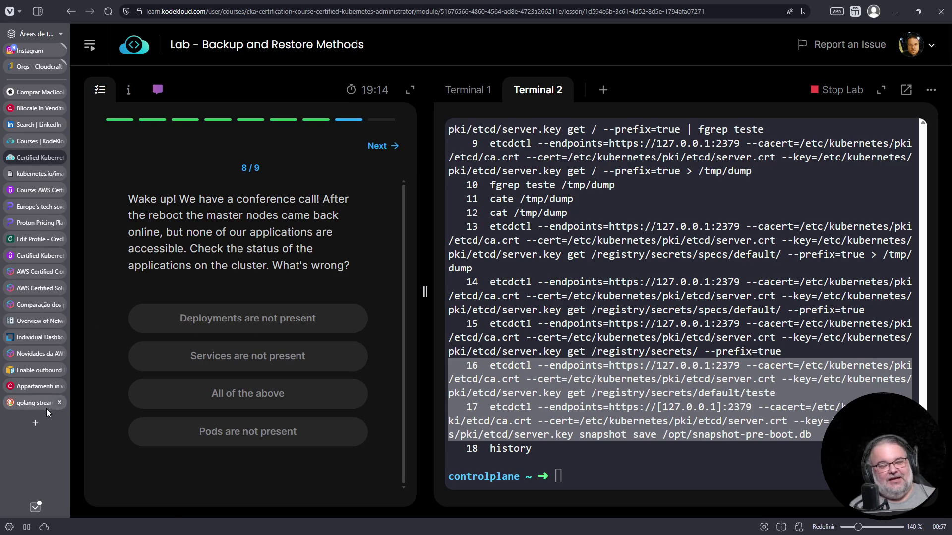
mouse_move(42, 401)
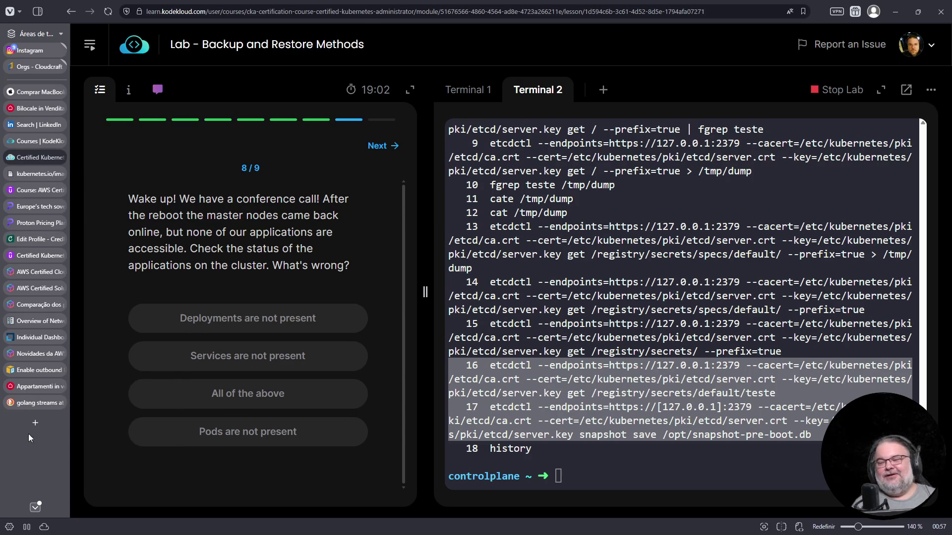
Step: Search 'lacari' in a new tab and open the Streams Charts controversy article
left_click(35, 423)
type("lacari")
key("Return")
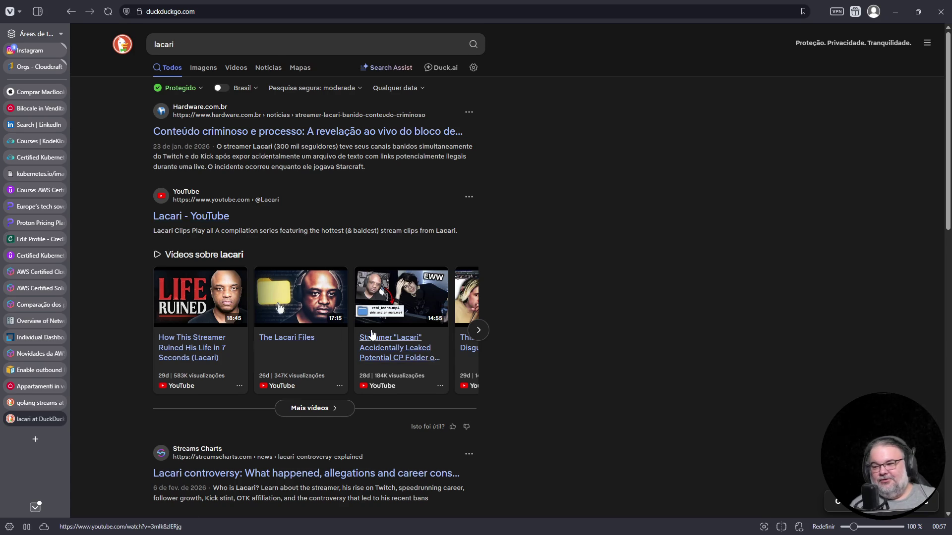
scroll(365, 332, "down", 4)
left_click(371, 275)
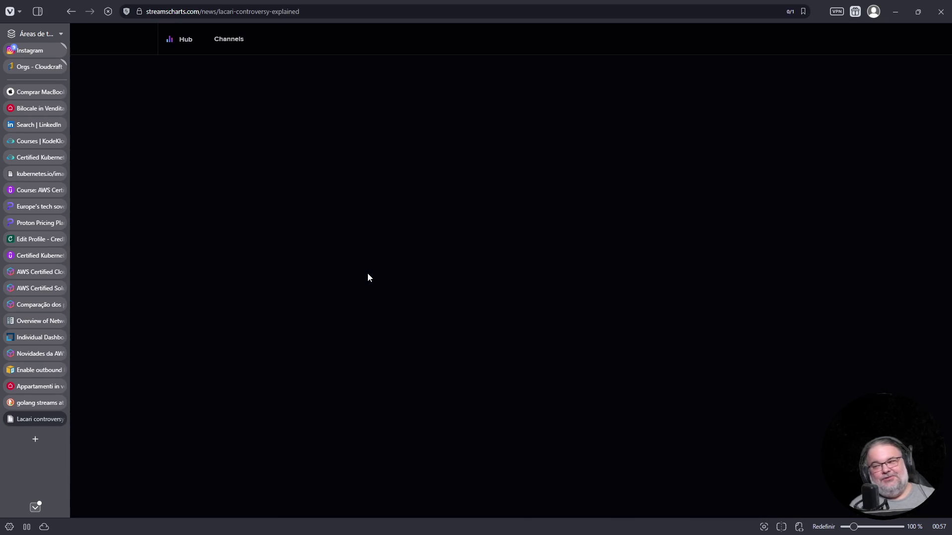
Step: Scroll through the Lacari controversy article to its end, then close its tab
scroll(380, 312, "down", 5)
scroll(380, 318, "down", 20)
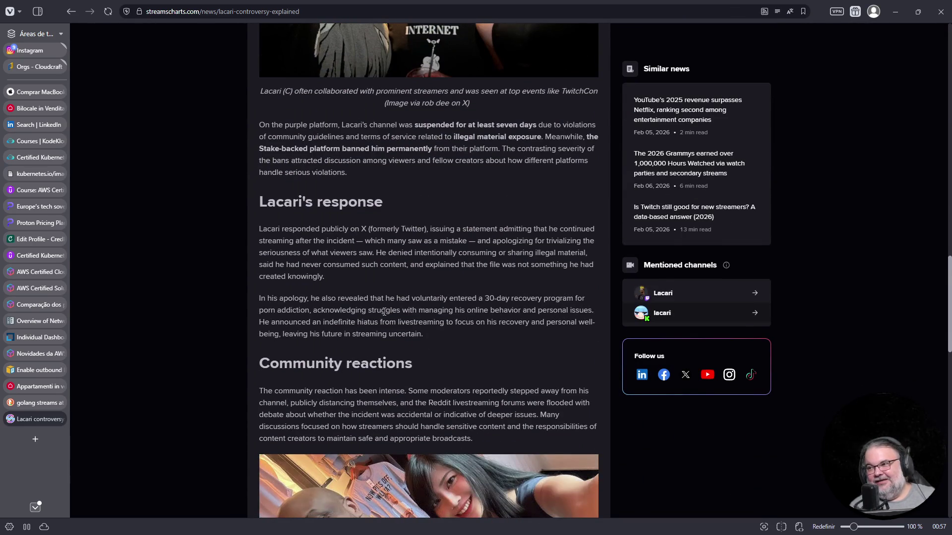
scroll(384, 311, "down", 8)
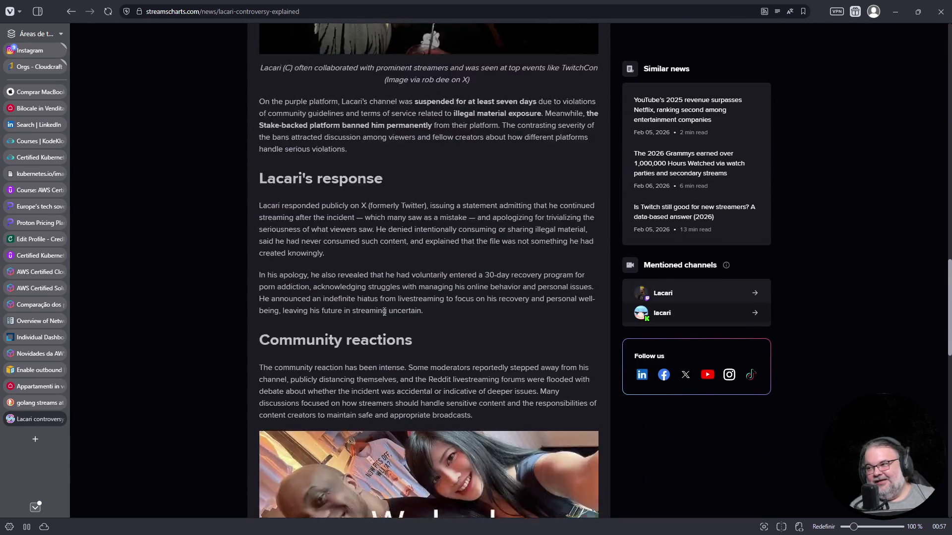
scroll(385, 312, "down", 3)
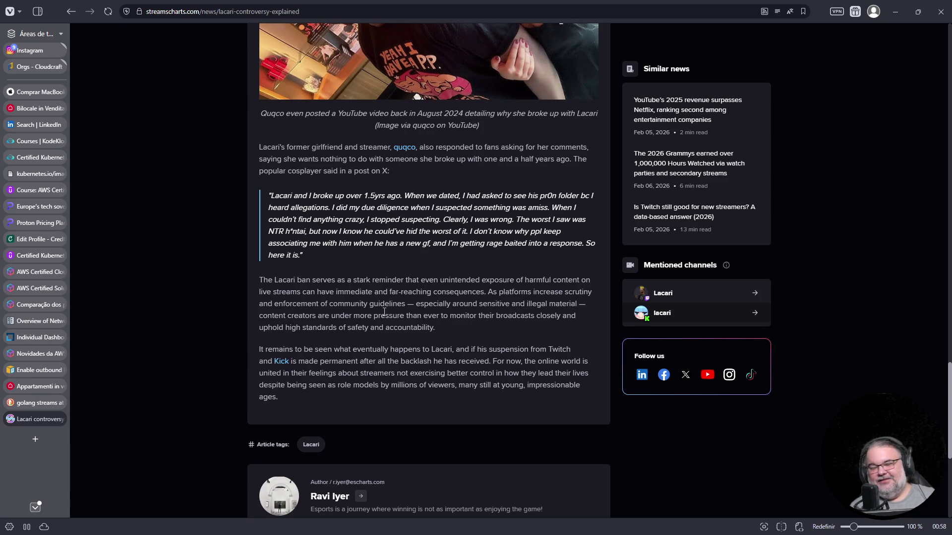
left_click(60, 419)
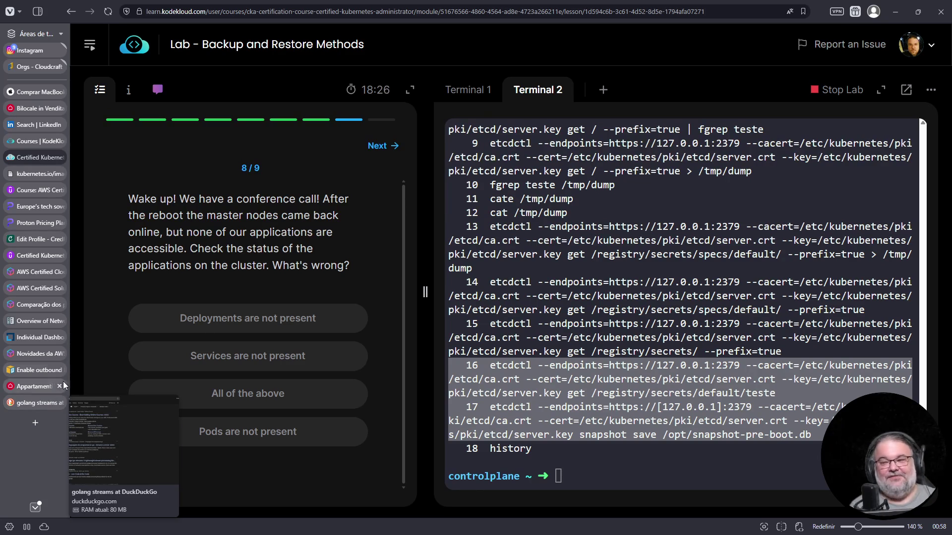
Step: Close the leftover 'golang streams' search tab and switch to the vim notes terminal
left_click(41, 404)
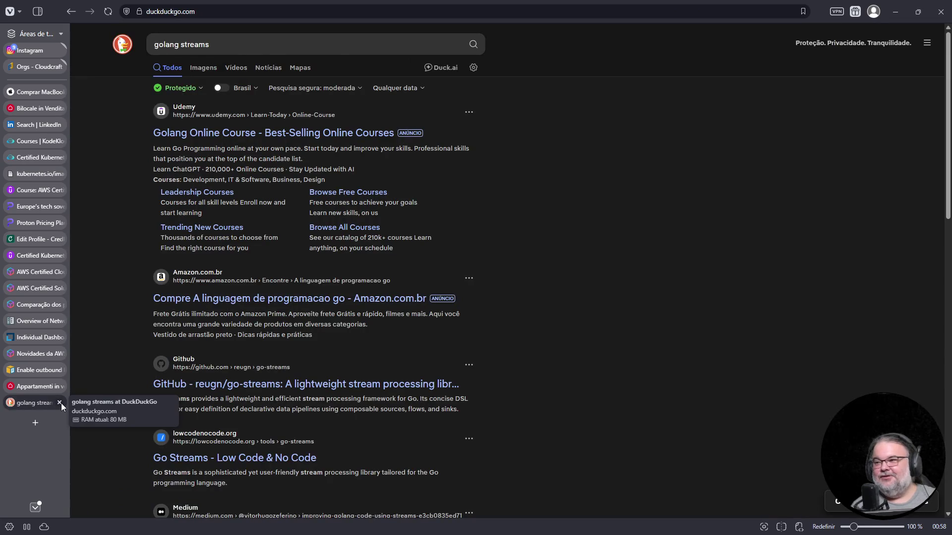
left_click(61, 403)
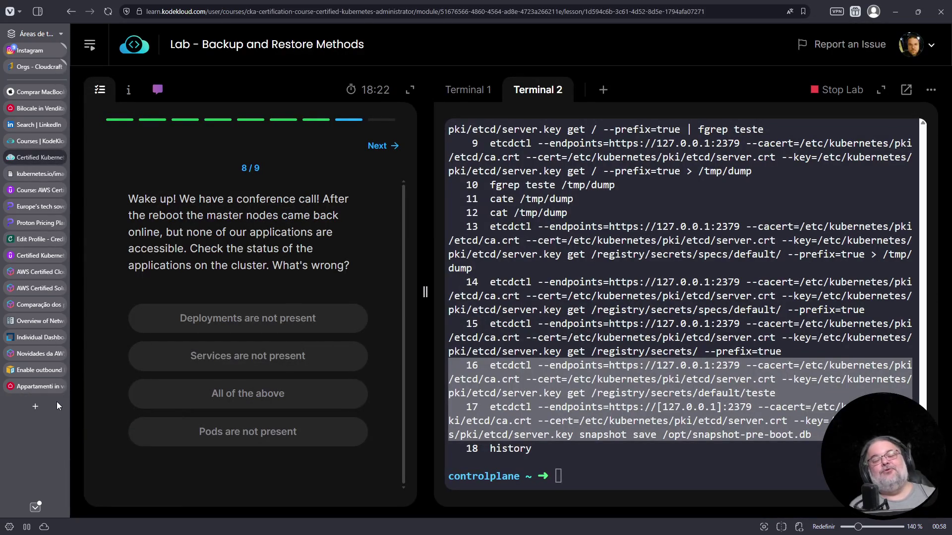
mouse_move(52, 393)
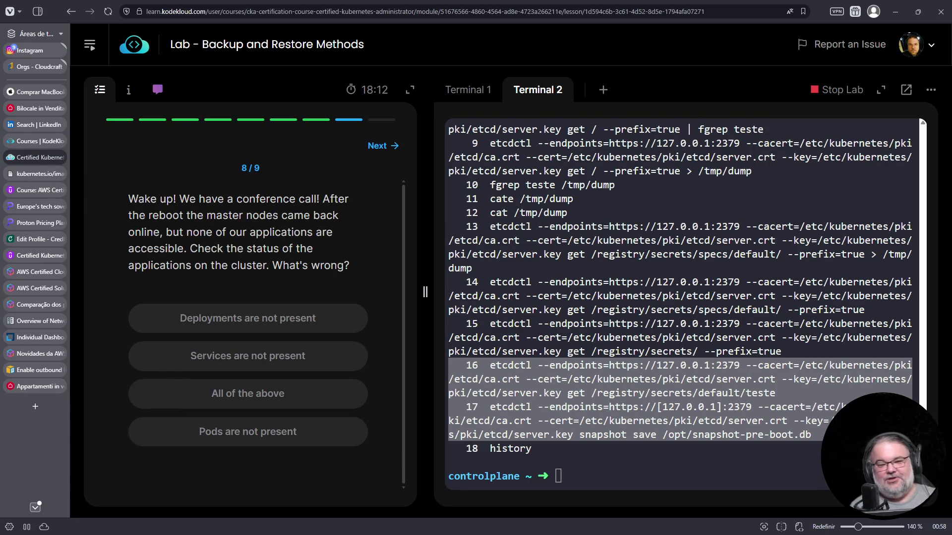
key("alt+Tab")
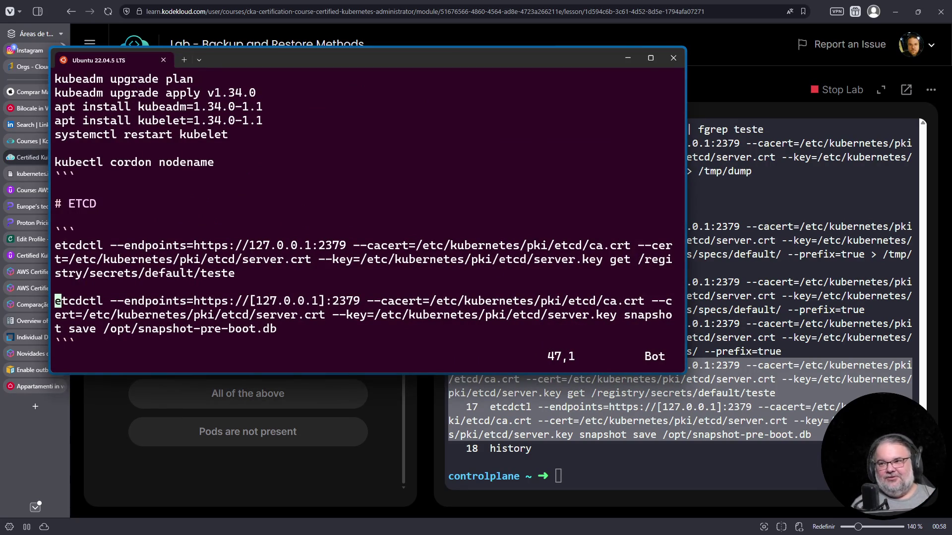
Step: Glance at the vim notes, then switch back to the browser with the lab
left_click(184, 60)
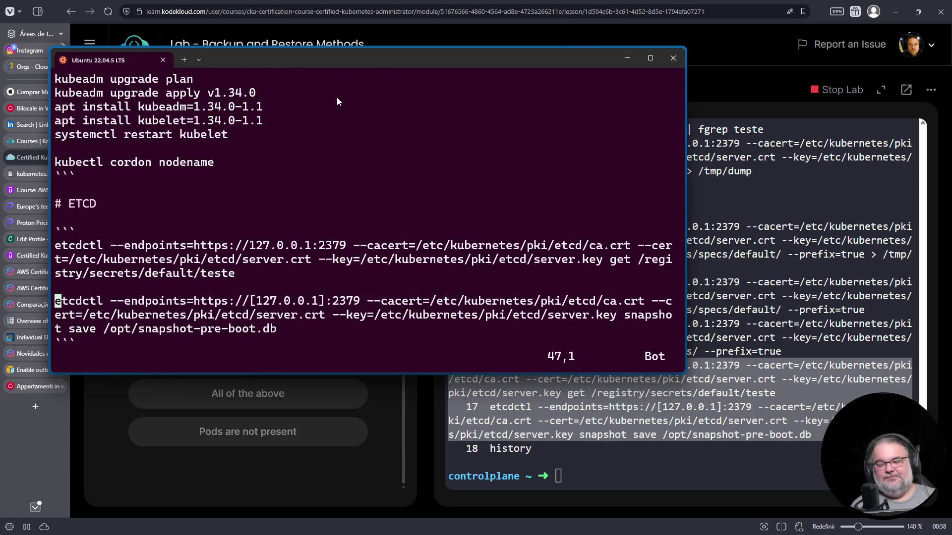
key("alt+Tab")
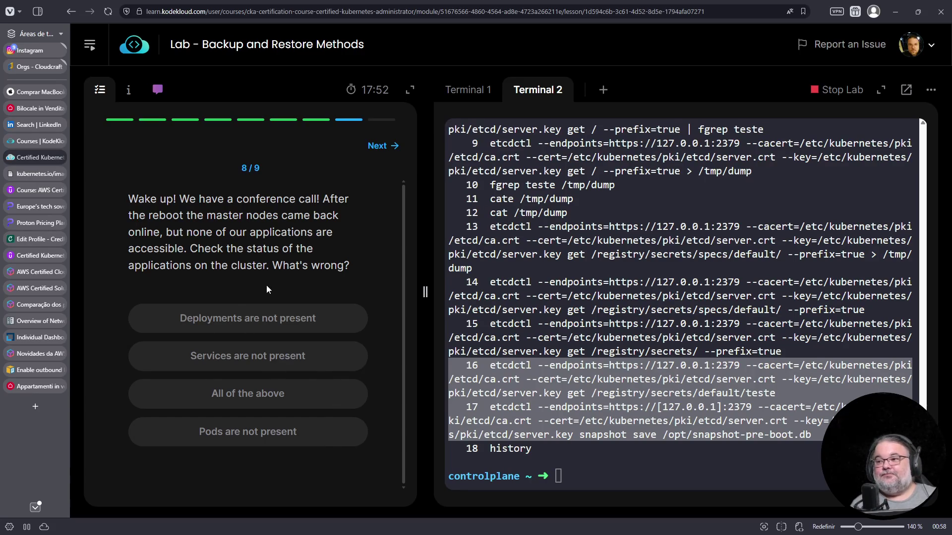
Step: Run 'k get pods -A' in the lab terminal to list pods in all namespaces
left_click(600, 365)
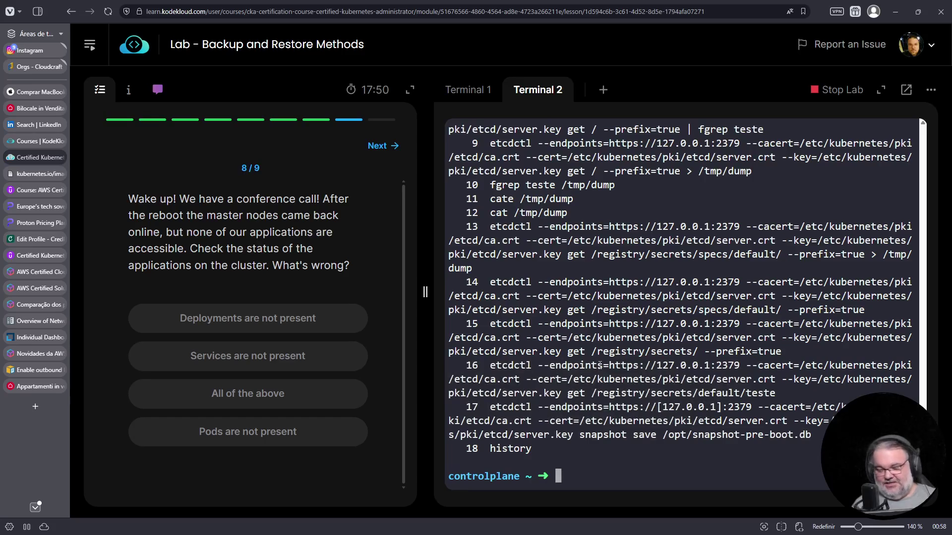
type("KUBECTL")
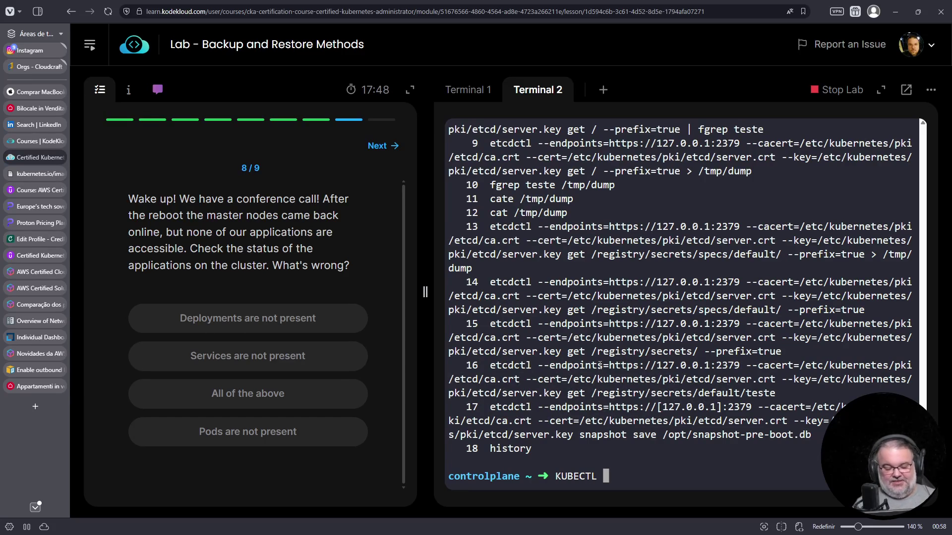
key("ctrl+c")
type("k get pods -A")
key("Return")
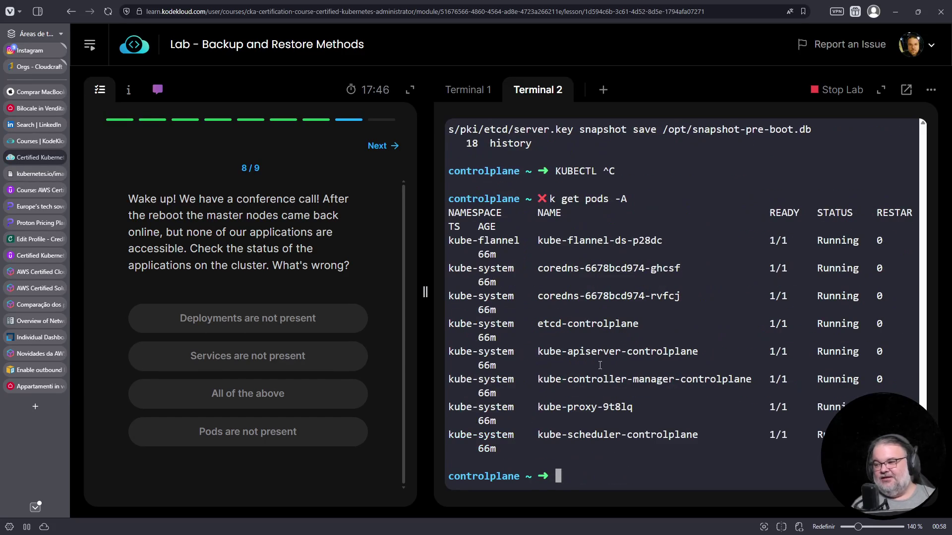
Step: Answer question 8, settling on 'All of the above'
left_click(266, 318)
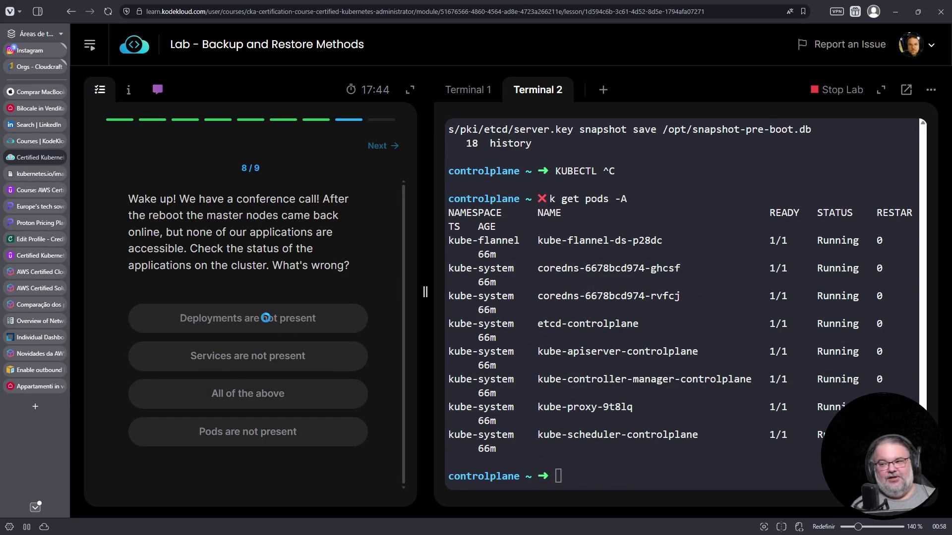
left_click(265, 361)
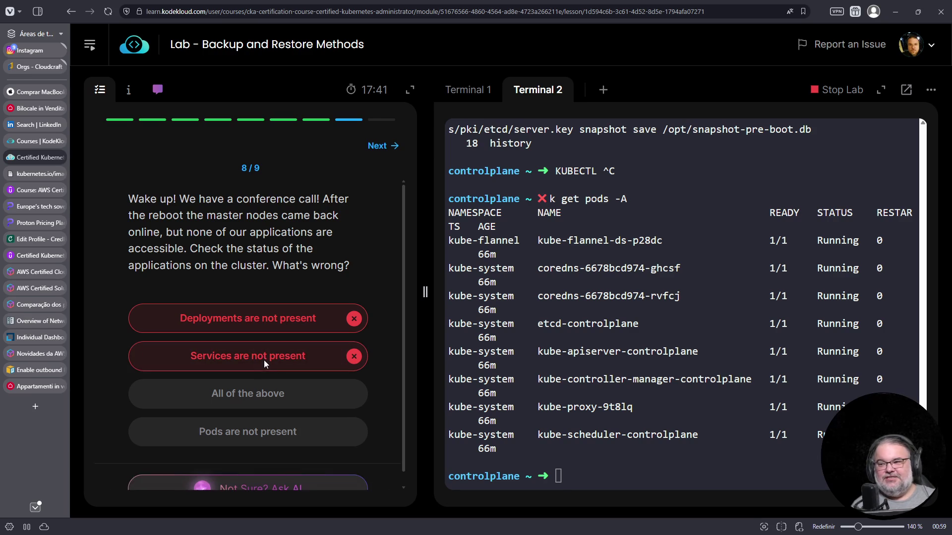
left_click(273, 395)
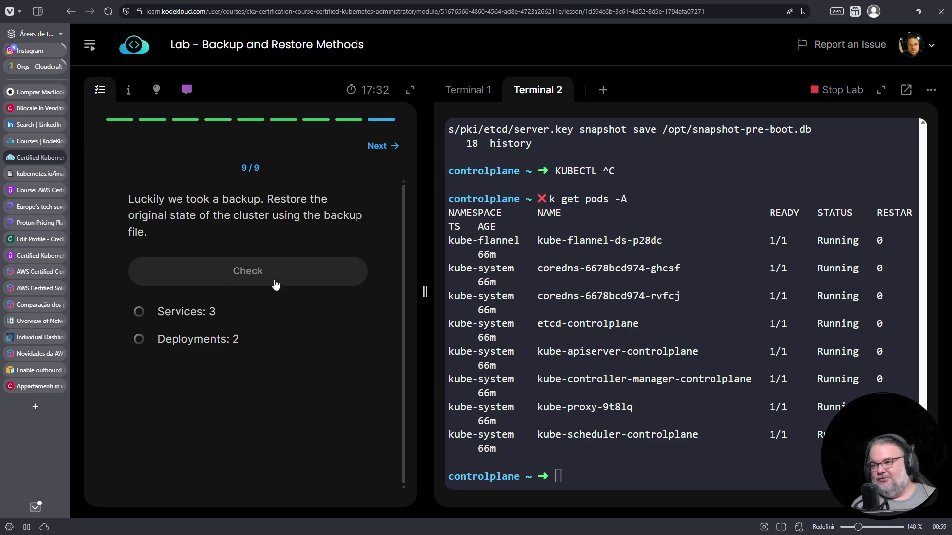
Step: Show the lab's restore solution and move kube-apiserver.yaml out of /etc/kubernetes/manifests
left_click(128, 89)
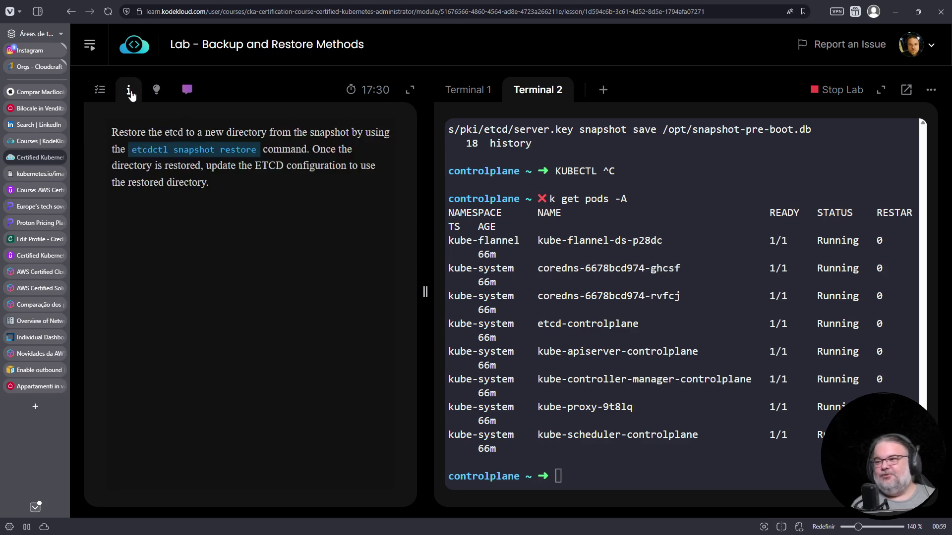
left_click(156, 89)
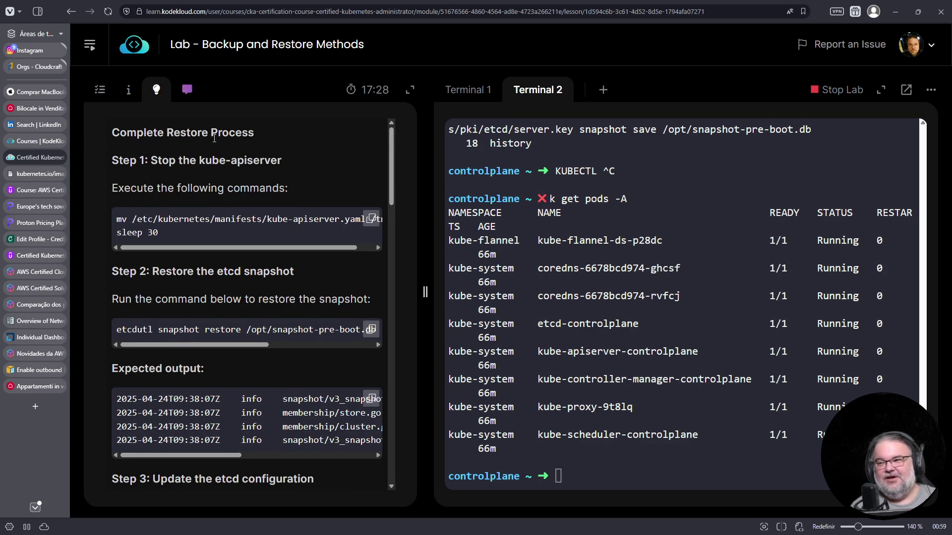
left_click(529, 351)
type("mv /etc/luber")
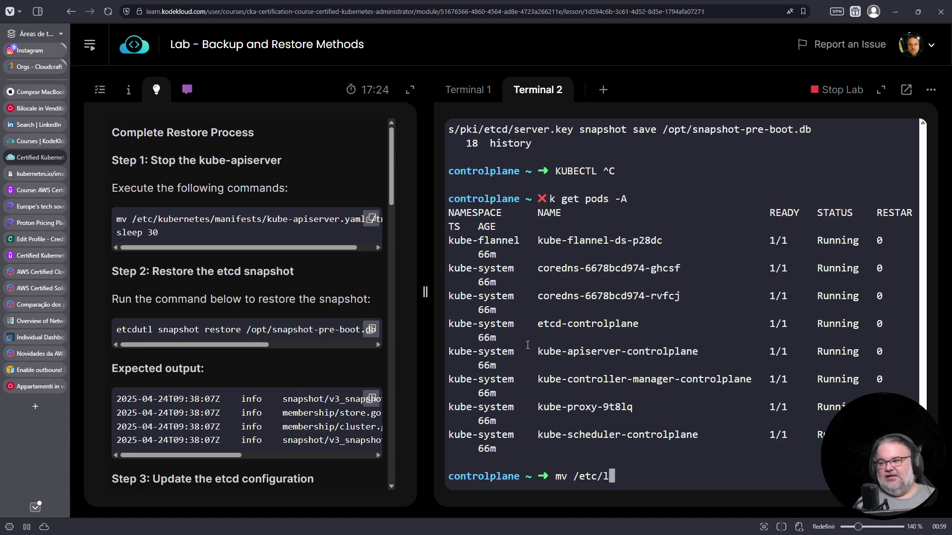
key("ctrl+c")
type("v")
key("ctrl+c")
type("m v /etc/")
key("ctrl+c")
type("mv /etc/kubernetes/man")
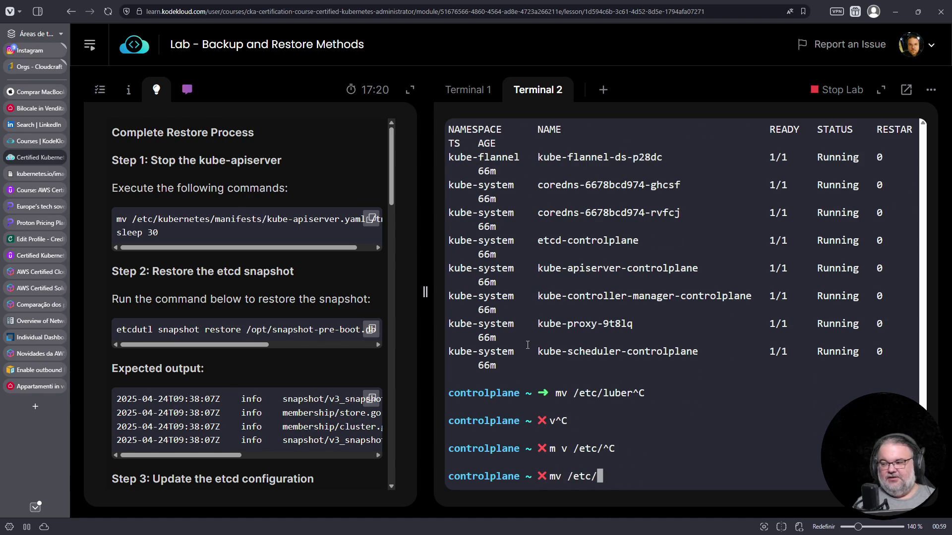
key("Tab")
type("ku")
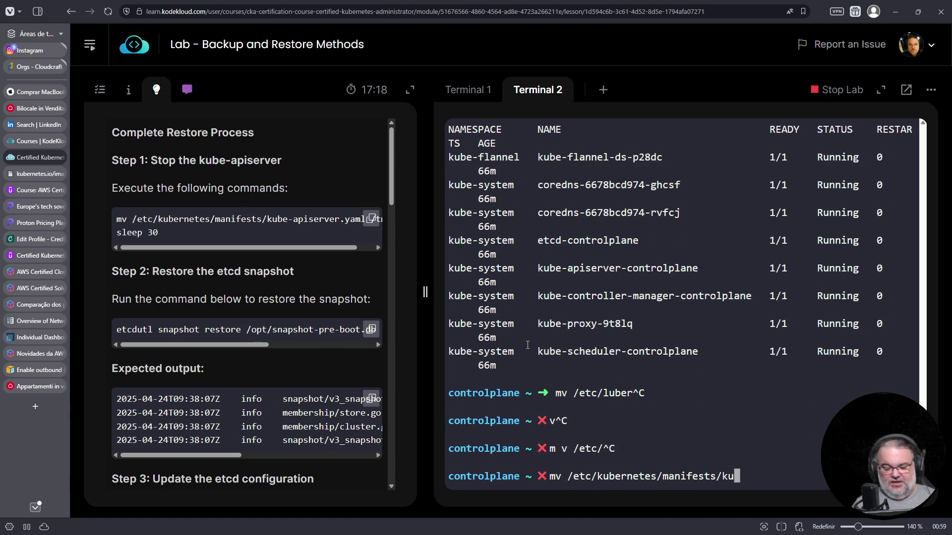
type("be-api")
key("Tab")
type("/tmp/")
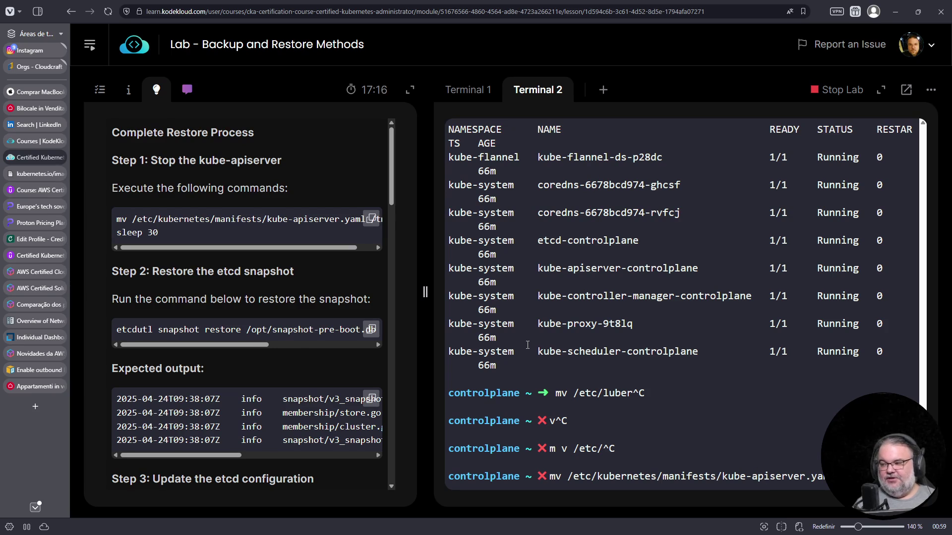
key("Return")
Step: Check nodes, pods, and crictl ps | fgrep api to see if kube-apiserver still runs
type("kubec tl get nodes")
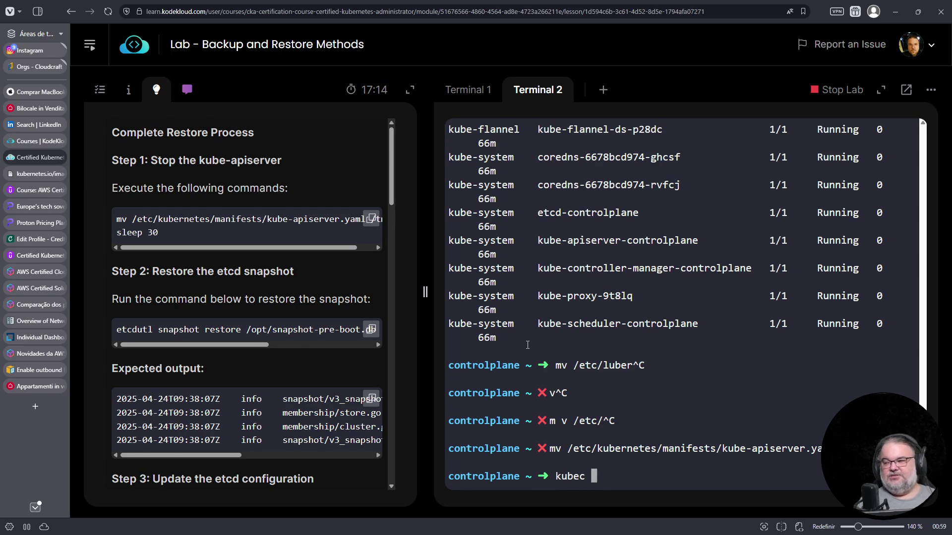
key("Left")
key("Left")
key("Left")
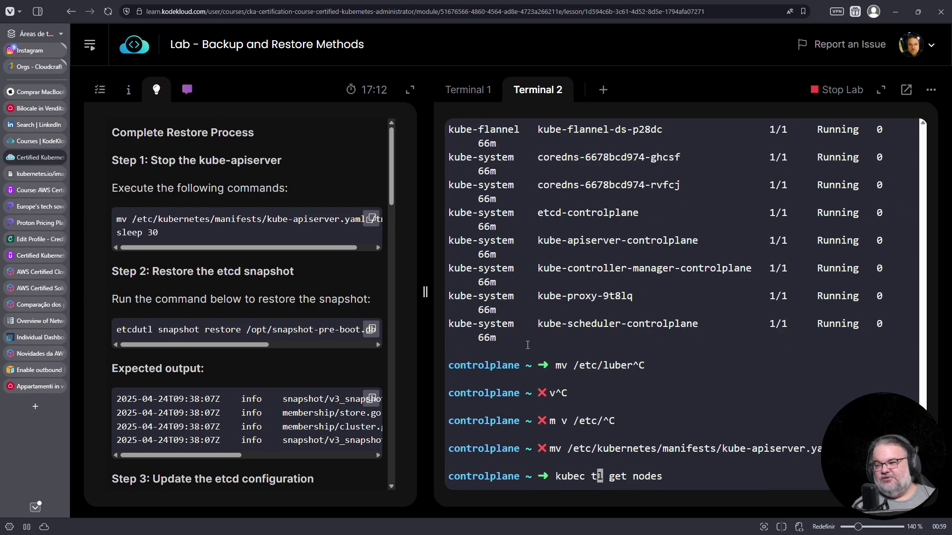
key("ctrl+t")
key("Return")
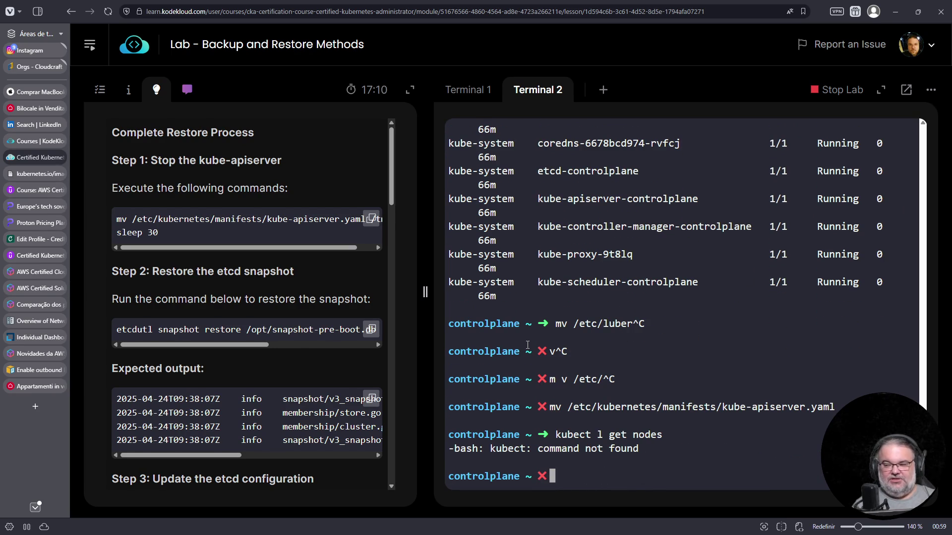
type("kubectl get pods")
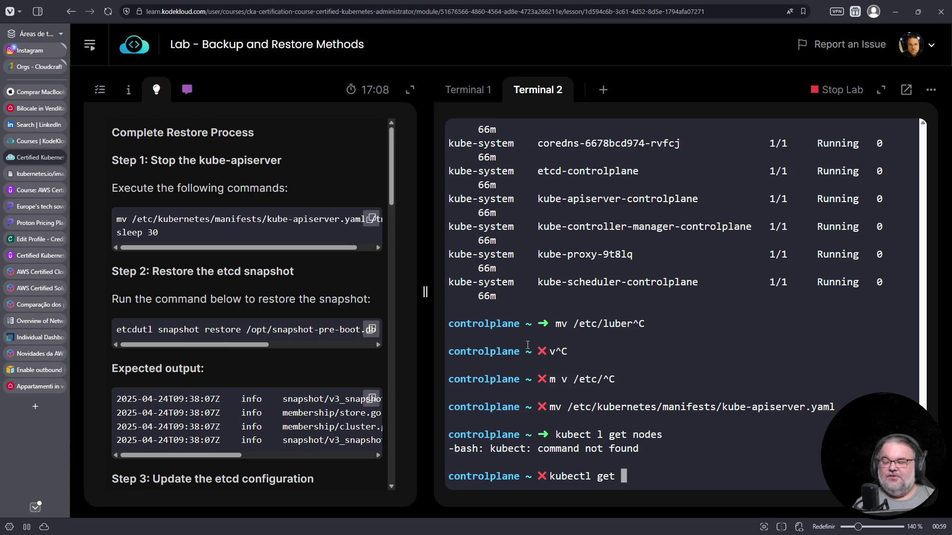
key("Return")
type("crictl s")
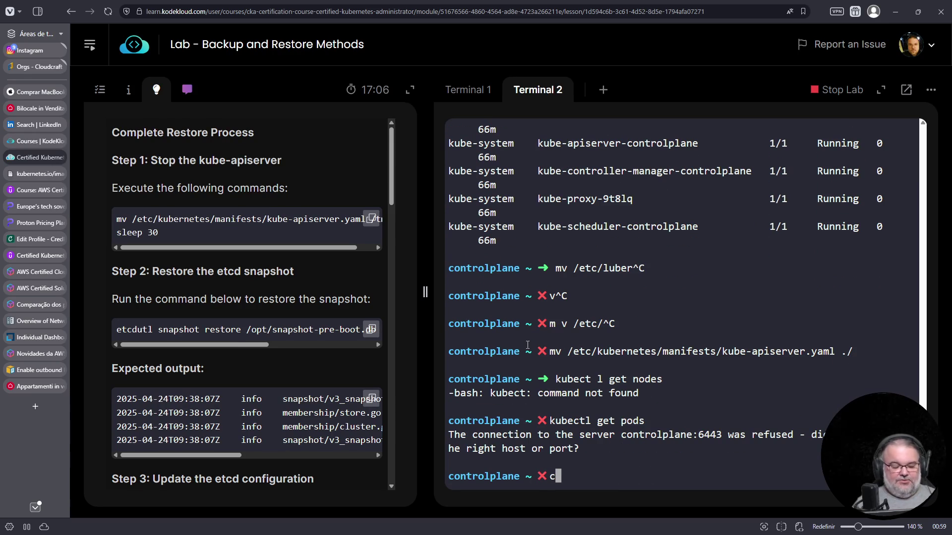
key("BackSpace")
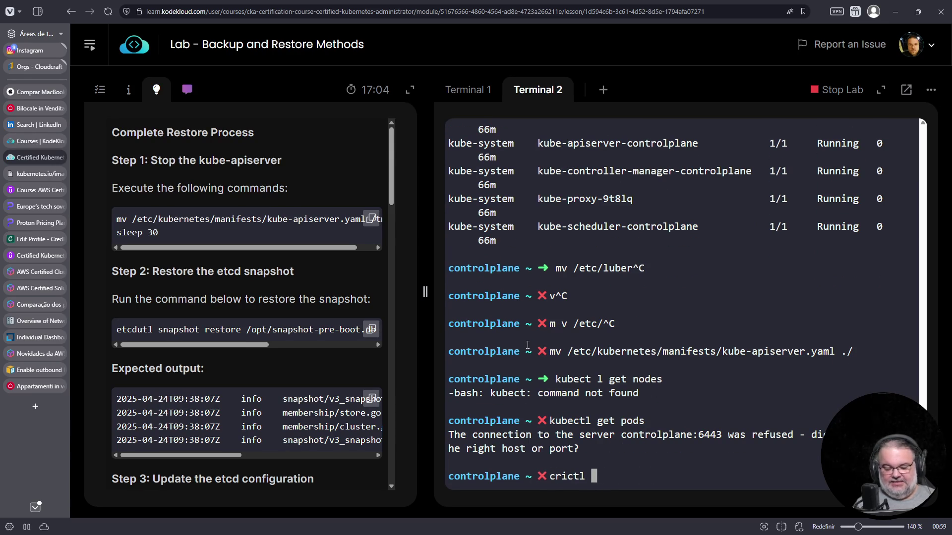
type("ps")
key("Return")
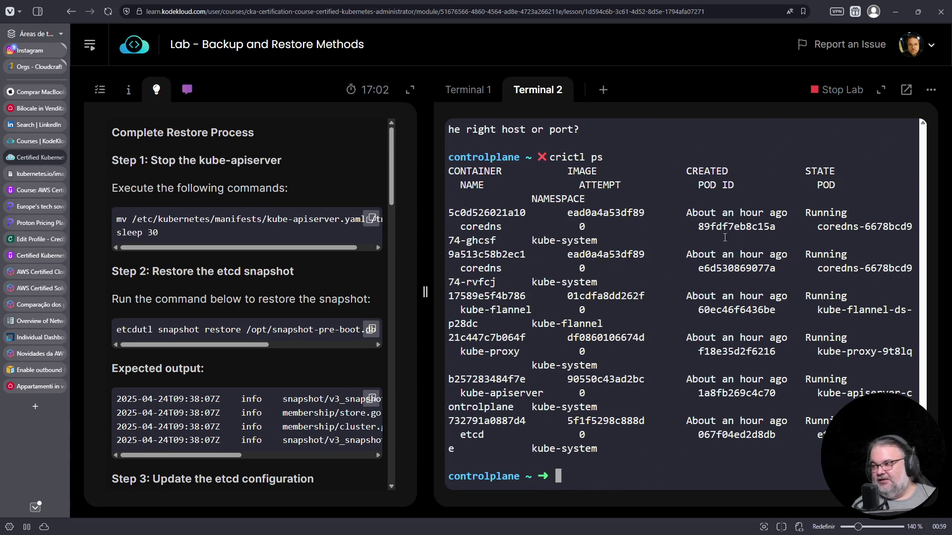
type("crictl ps  | fgrep api")
key("Return")
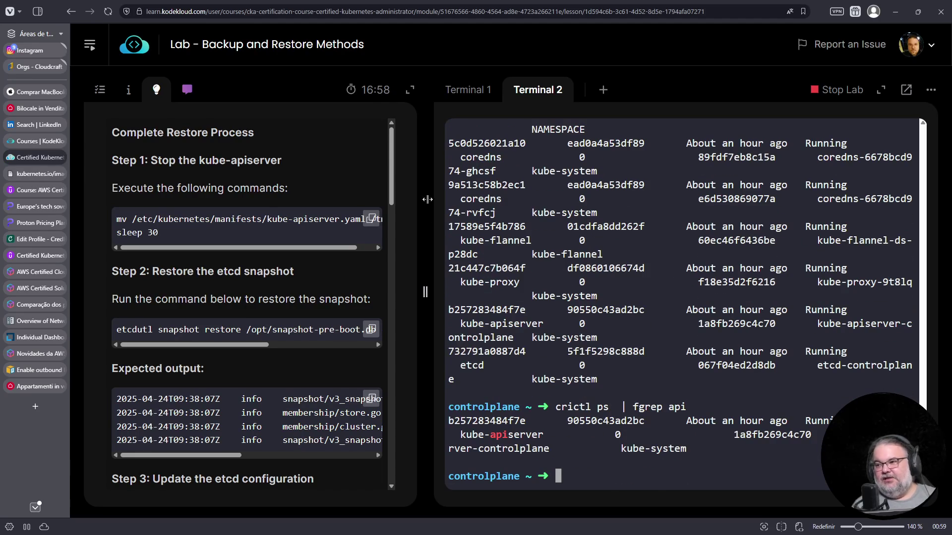
mouse_move(242, 345)
left_mouse_down()
mouse_move(265, 347)
mouse_move(180, 341)
left_mouse_up()
Step: Paste and run etcdutl snapshot restore of /opt/snapshot-pre-boot.db into /var/lib/etcd-from-backup
right_click(637, 439)
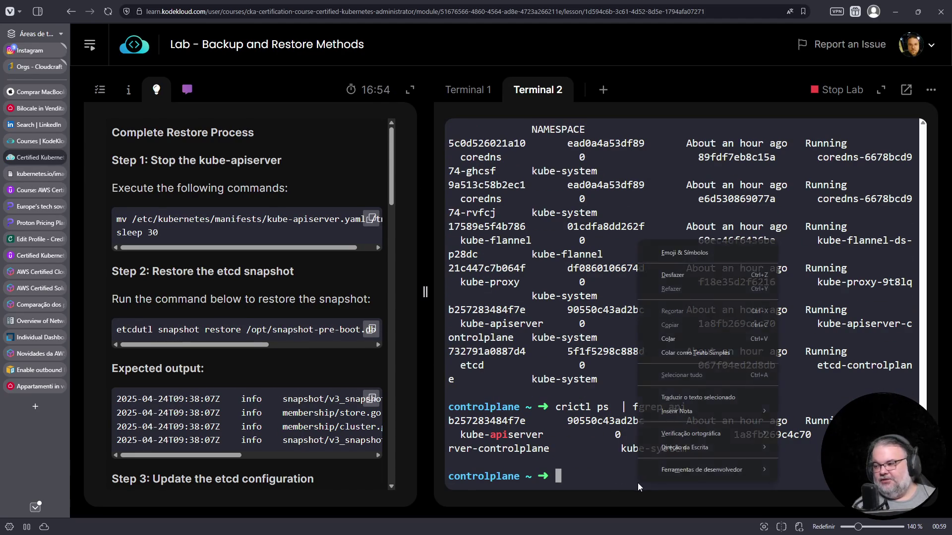
left_click(685, 343)
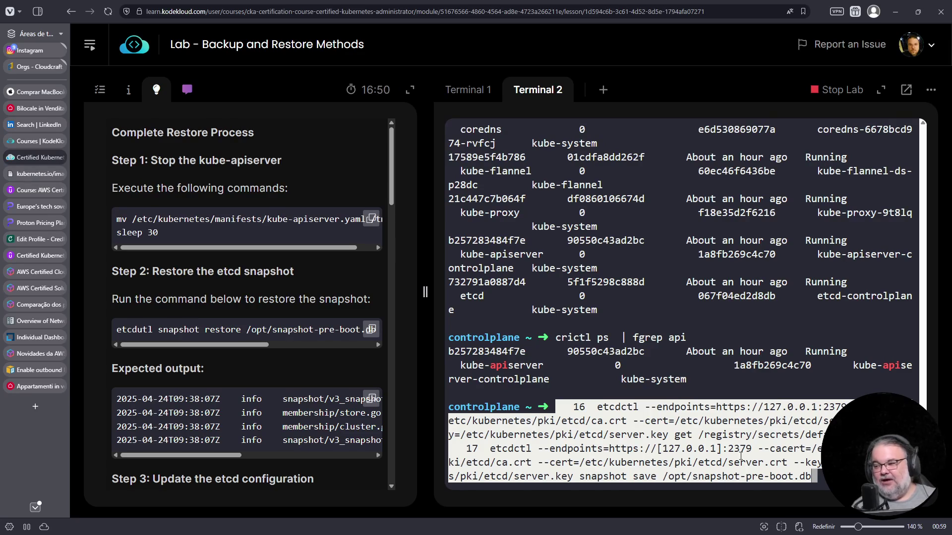
key("Return")
key("Up")
key("Up")
key("Up")
key("ctrl+a")
key("Delete")
key("Delete")
key("Delete")
key("ctrl+c")
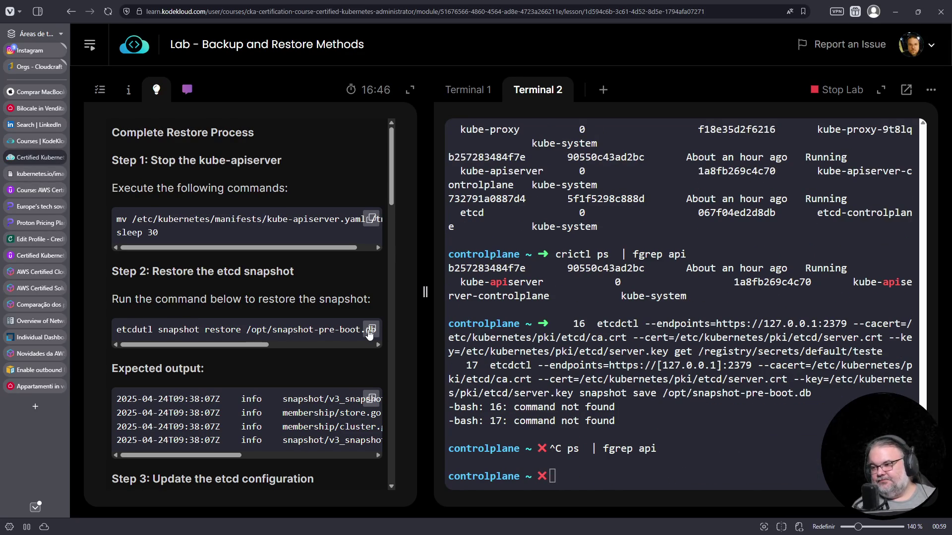
right_click(722, 442)
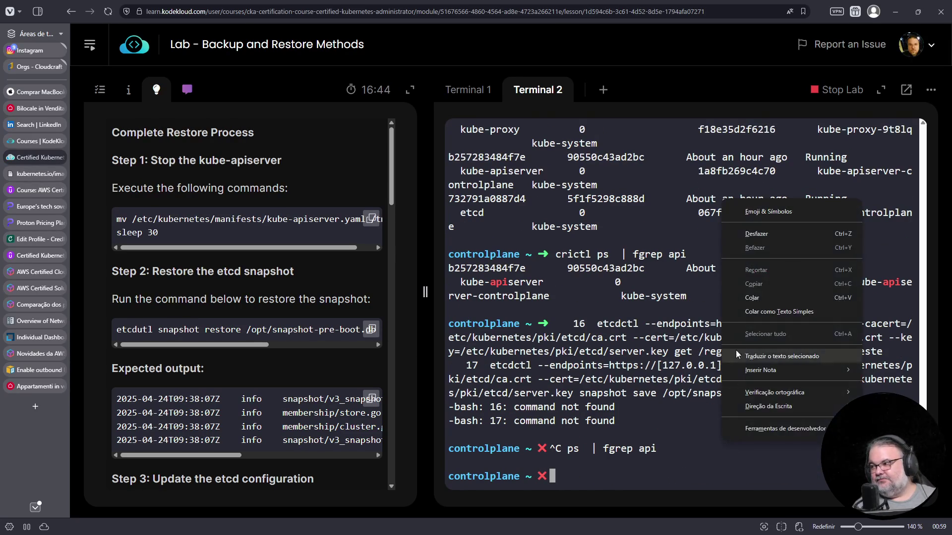
left_click(754, 311)
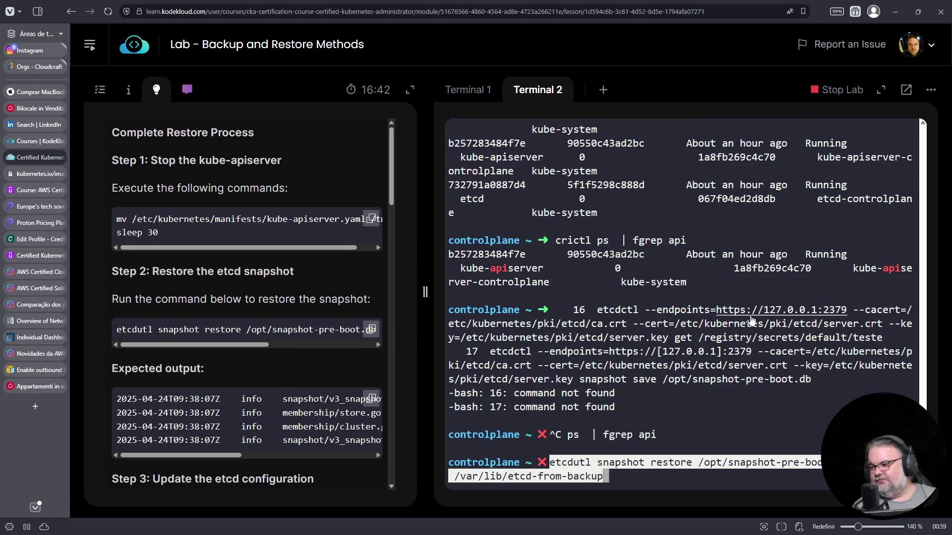
key("ctrl+a")
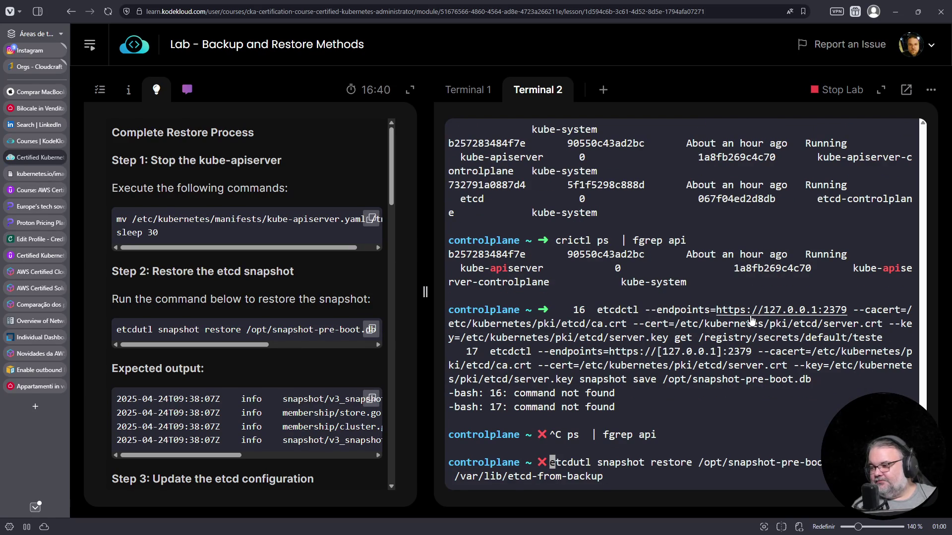
key("Return")
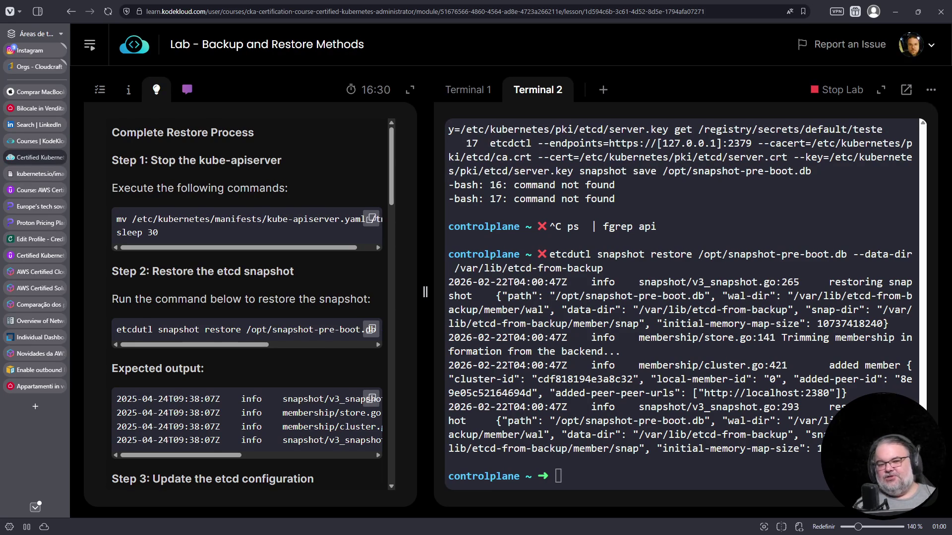
scroll(278, 380, "down", 2)
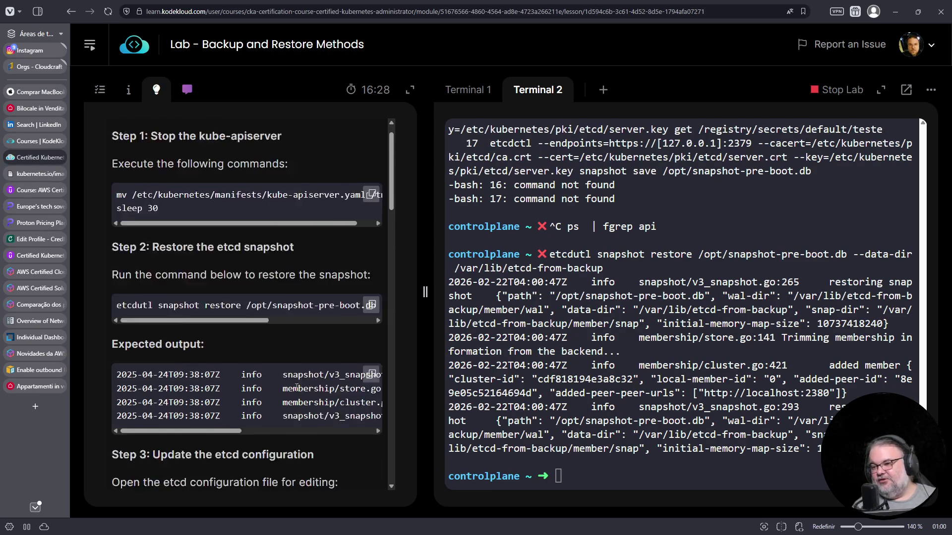
Step: Open /etc/kubernetes/manifests/etcd.yaml in vim
scroll(287, 391, "down", 2)
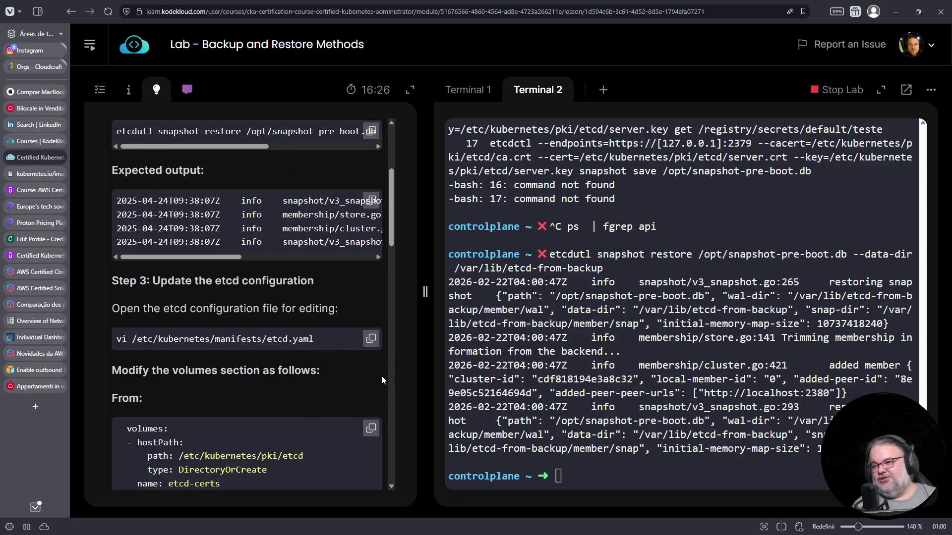
scroll(376, 380, "down", 3)
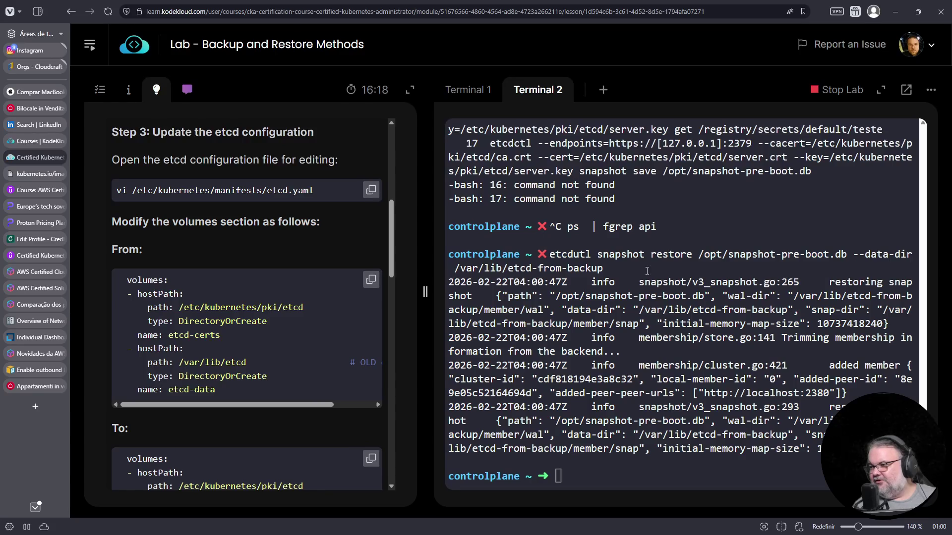
double_click(547, 271)
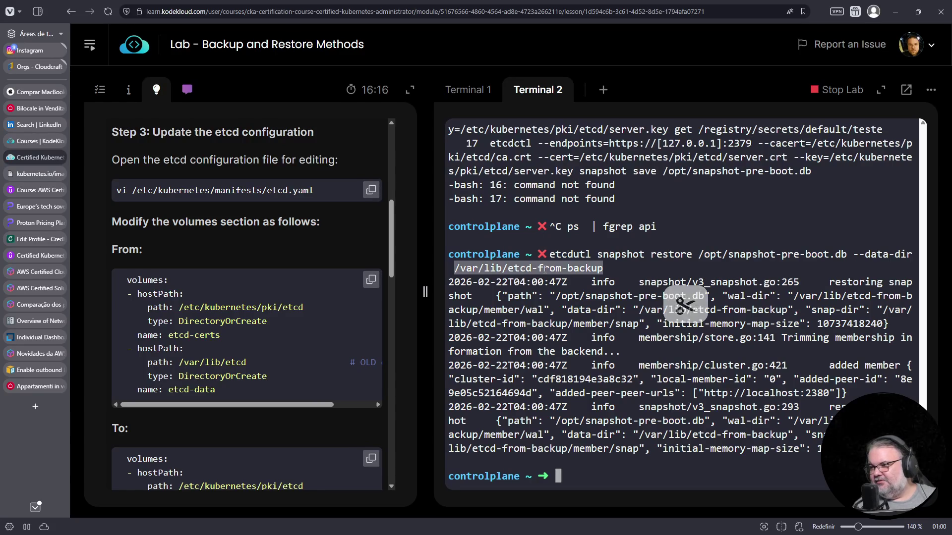
type("crictl ps  | fgrep api")
key("ctrl+c")
type("vim /e")
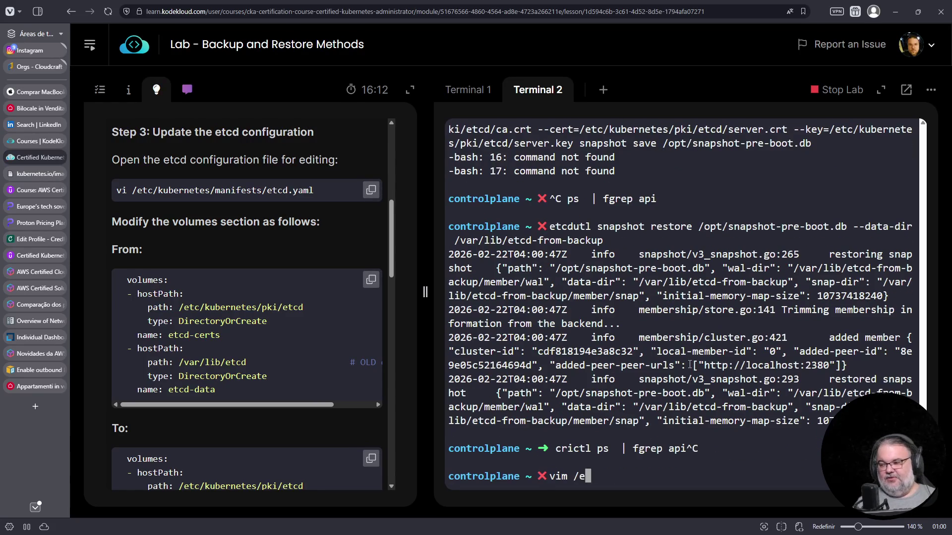
type("tc/k")
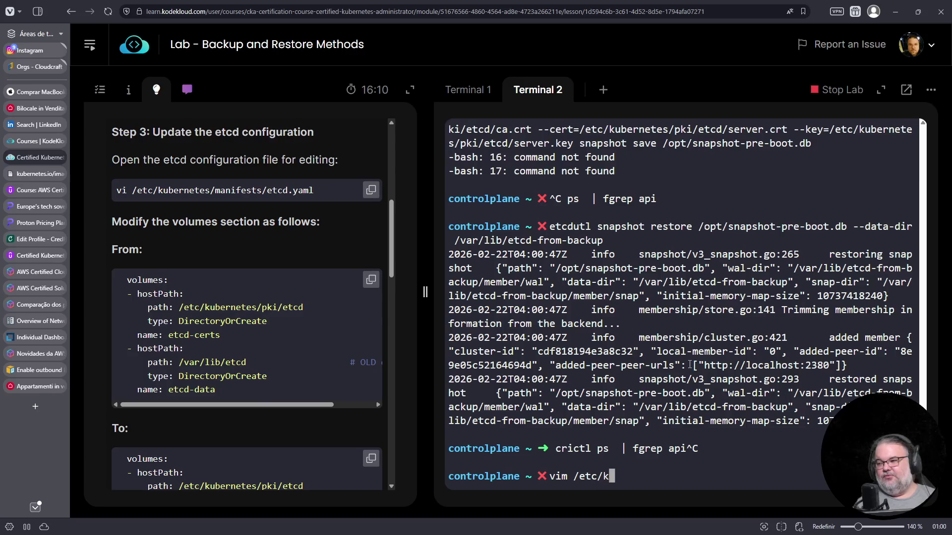
type("ubernetes/manifests/etcd.yaml")
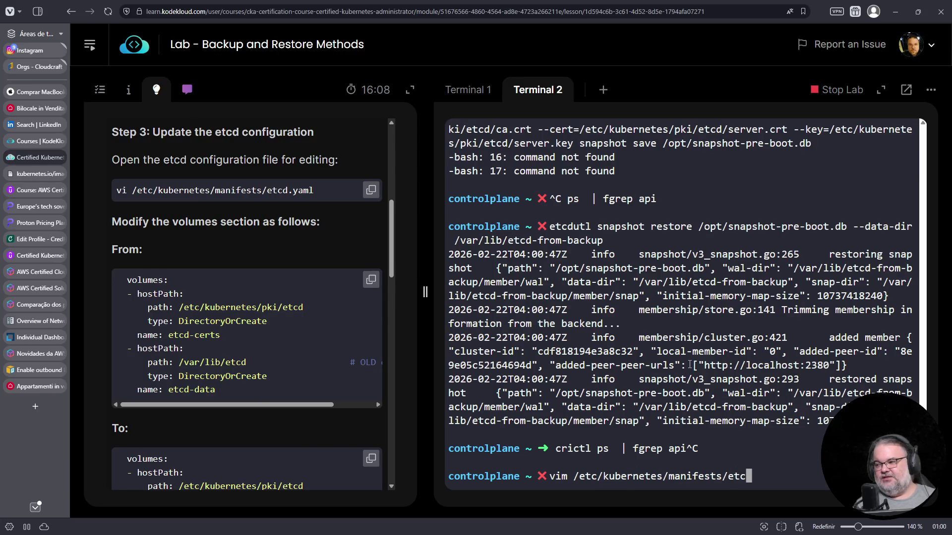
key("Return")
Step: Duplicate the etcd-data hostPath line as a commented copy and trim etcd from the active path
type("/")
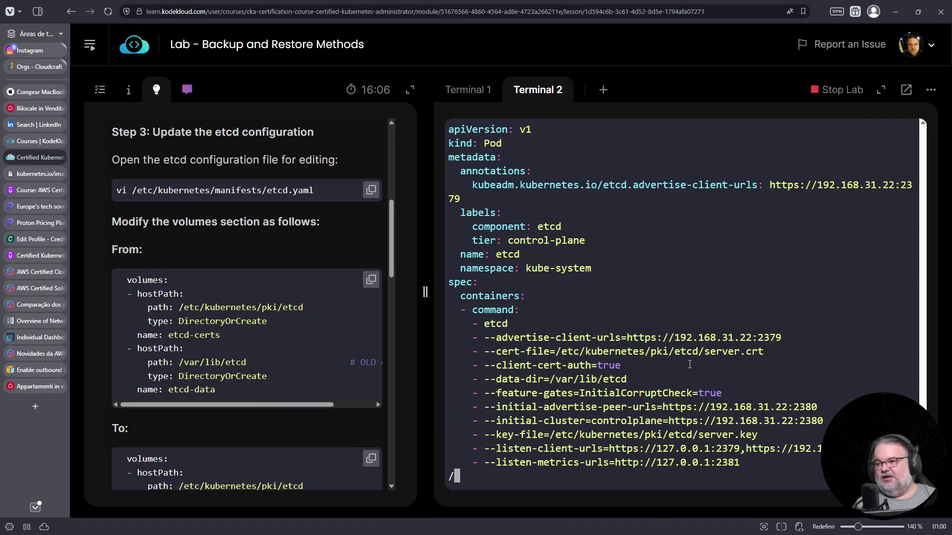
key("Escape")
key("shift+g")
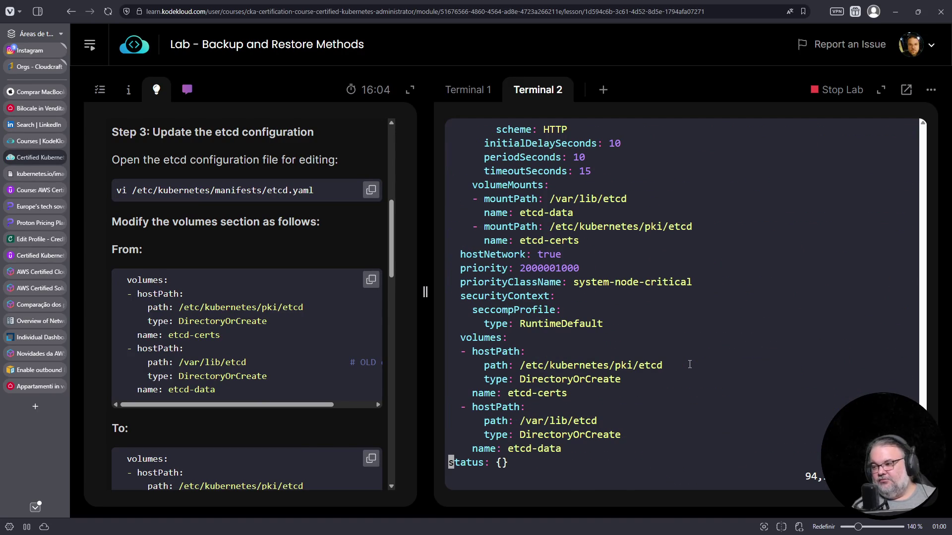
key("Up")
key("Up")
key("Up")
key("Down")
key("Right")
key("Right")
key("Right")
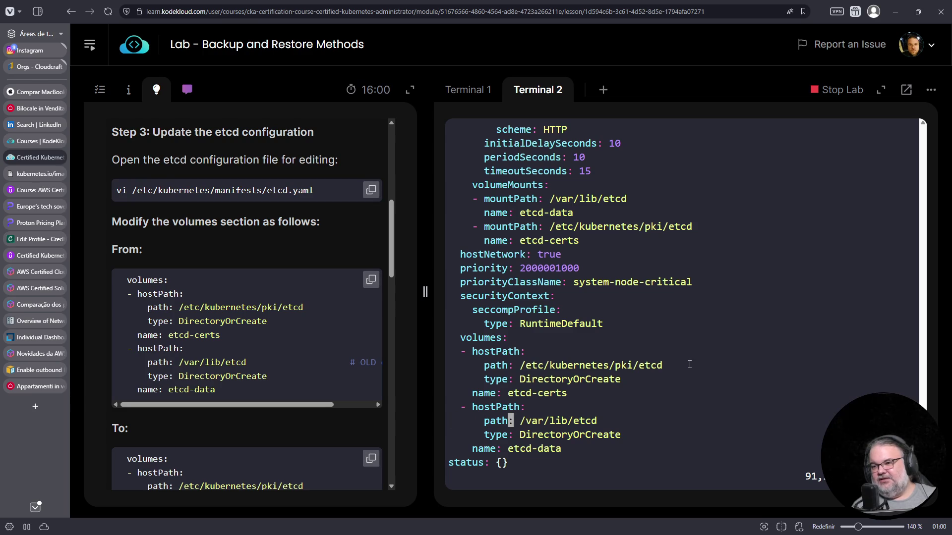
scroll(277, 282, "down", 3)
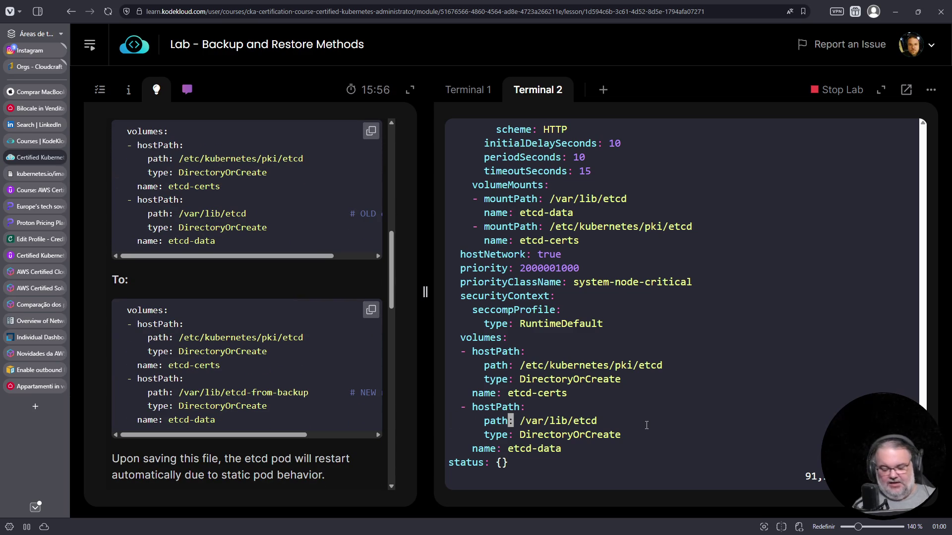
key("y")
key("y")
type("p")
type("i#")
key("Home")
key("Delete")
key("Up")
key("End")
key("BackSpace")
key("BackSpace")
key("BackSpace")
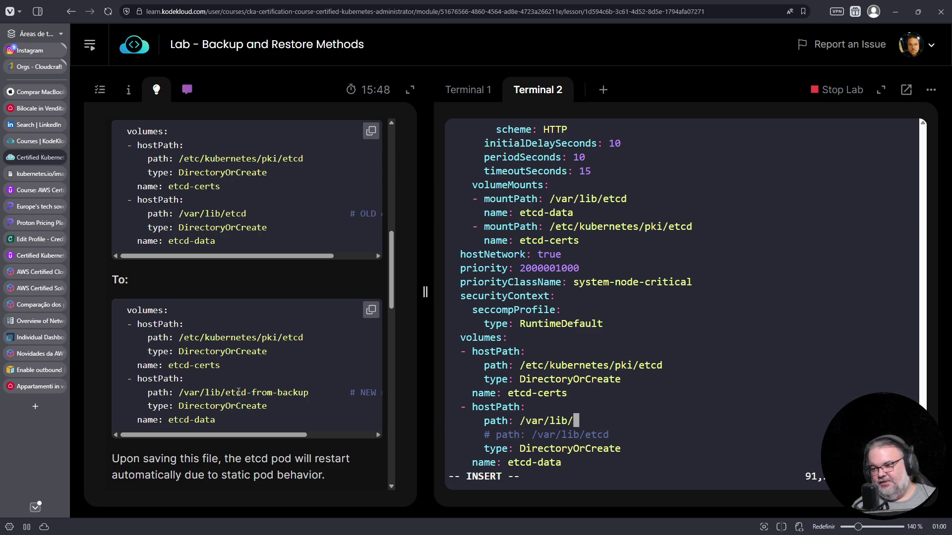
Step: Change the path to /var/lib/etcd-from-backup, save with :wq, and list containers with crictl ps
left_click_drag(226, 392, 314, 393)
right_click(293, 393)
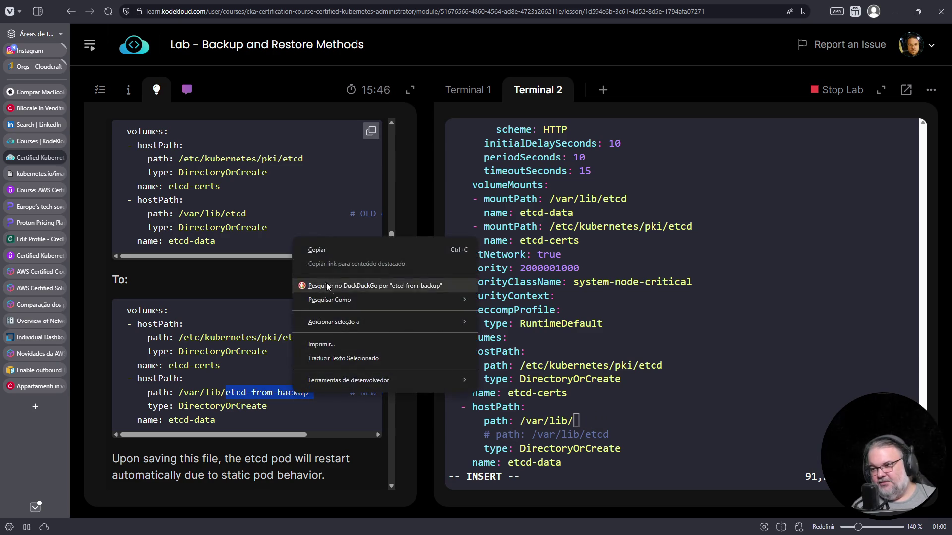
left_click(317, 250)
right_click(750, 394)
left_click(817, 252)
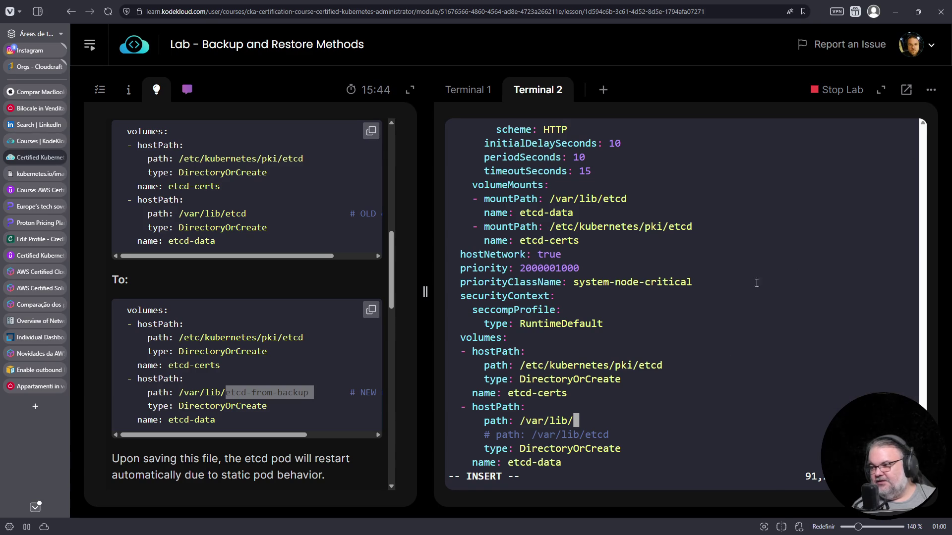
key("Down")
key("Down")
key("Down")
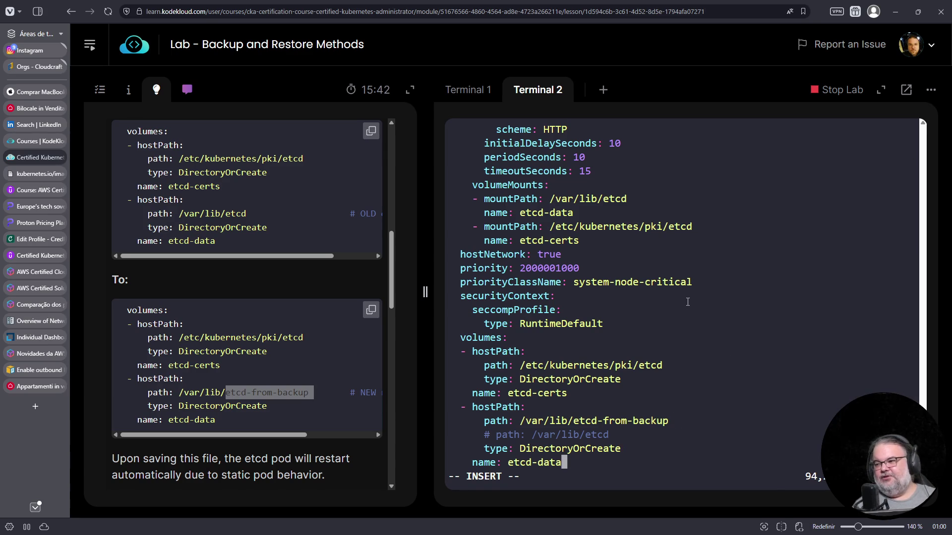
key("Escape")
type(":wq")
key("Return")
type("crictl ps")
key("Return")
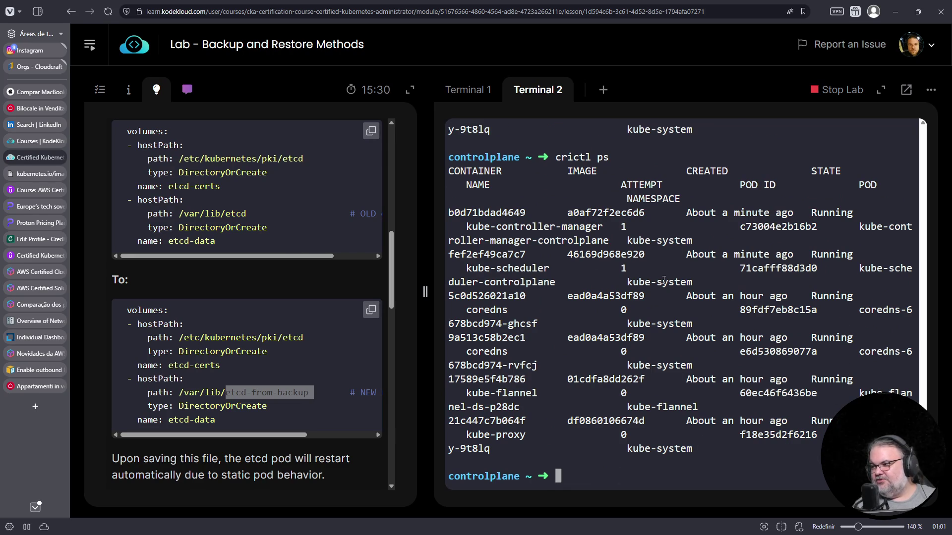
Step: Run crictl ps | fgrep etcd repeatedly until the new etcd container shows Running
key("Up")
key("Down")
key("Up")
key("Down")
key("Up")
type("| f")
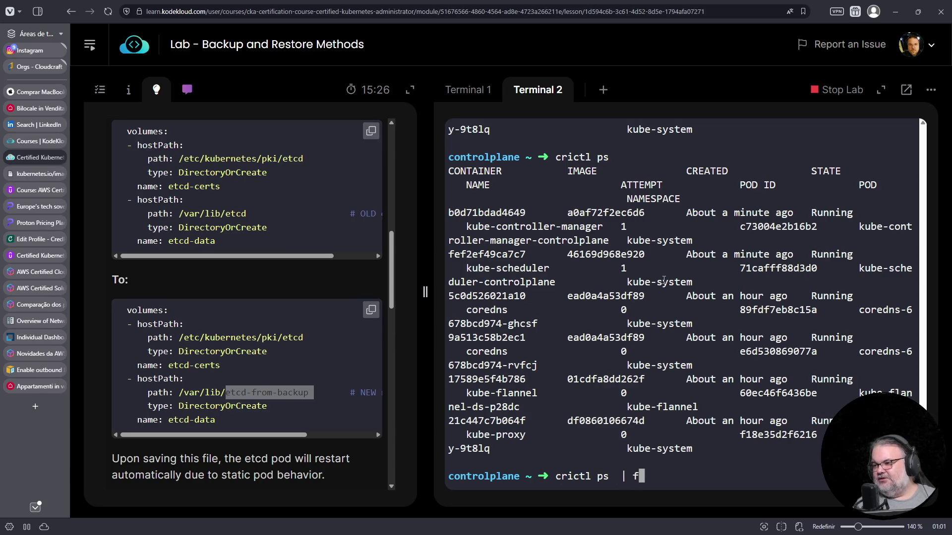
type("grep etcd")
key("Return")
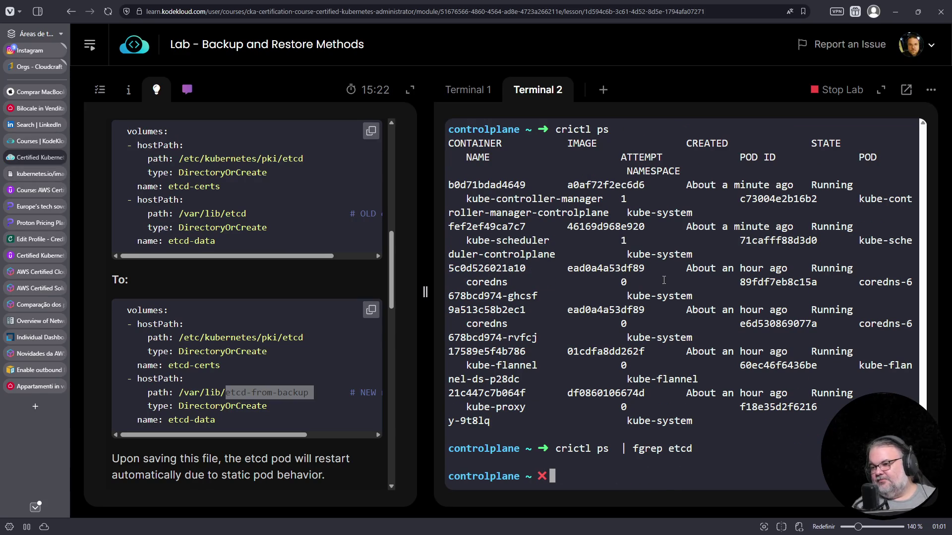
scroll(663, 280, "up", 3)
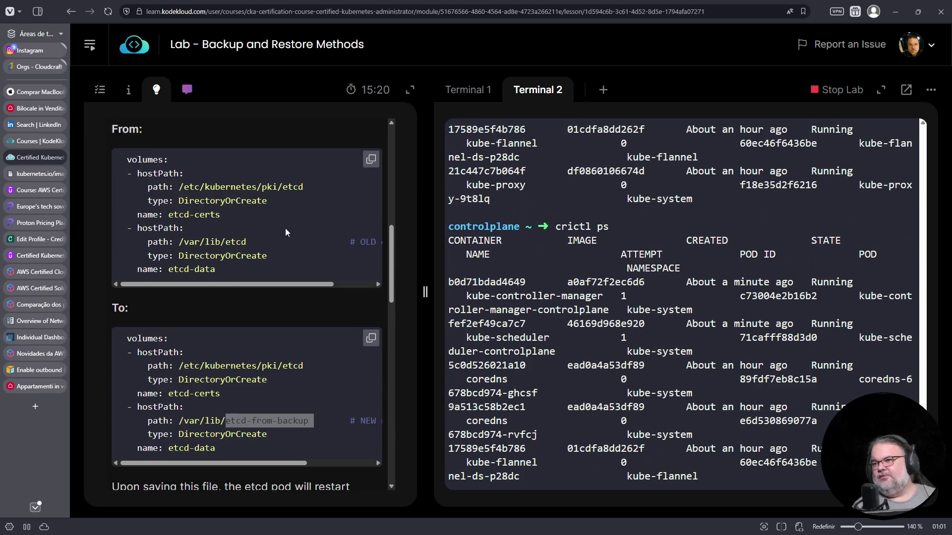
scroll(284, 228, "up", 4)
scroll(245, 269, "up", 4)
scroll(271, 281, "down", 10)
scroll(654, 382, "down", 3)
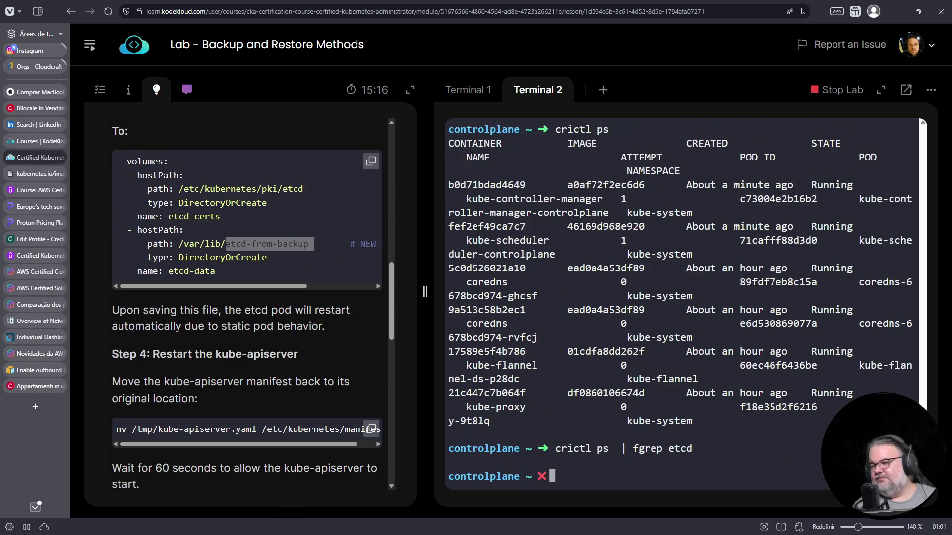
key("Up")
key("Return")
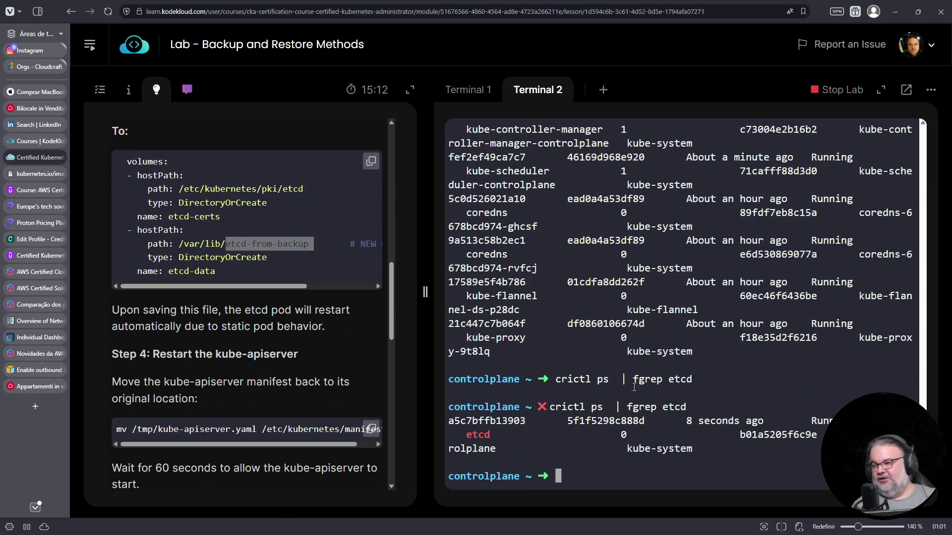
Step: Move kube-apiserver.yaml back into /etc/kubernetes/manifests
type("mv kub")
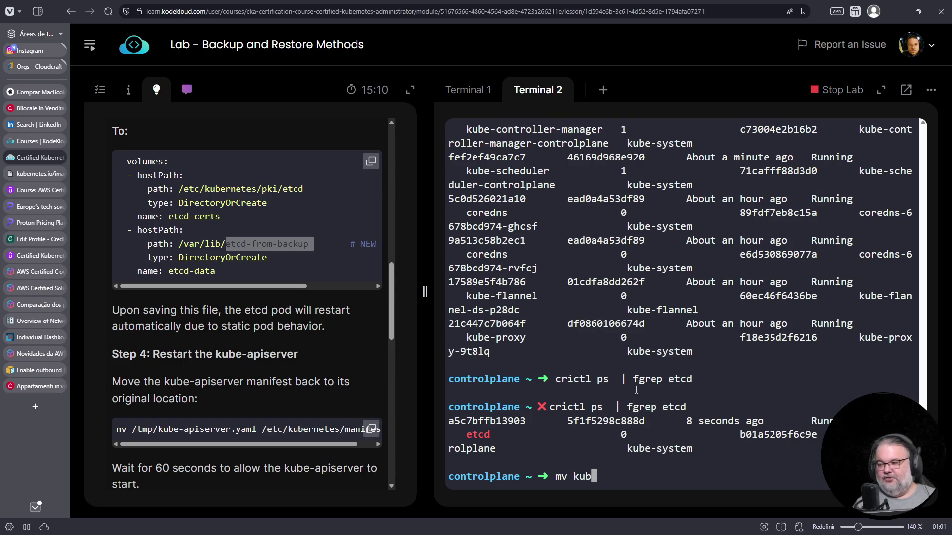
type("e-apiserver.yaml /etc/k")
key("Tab")
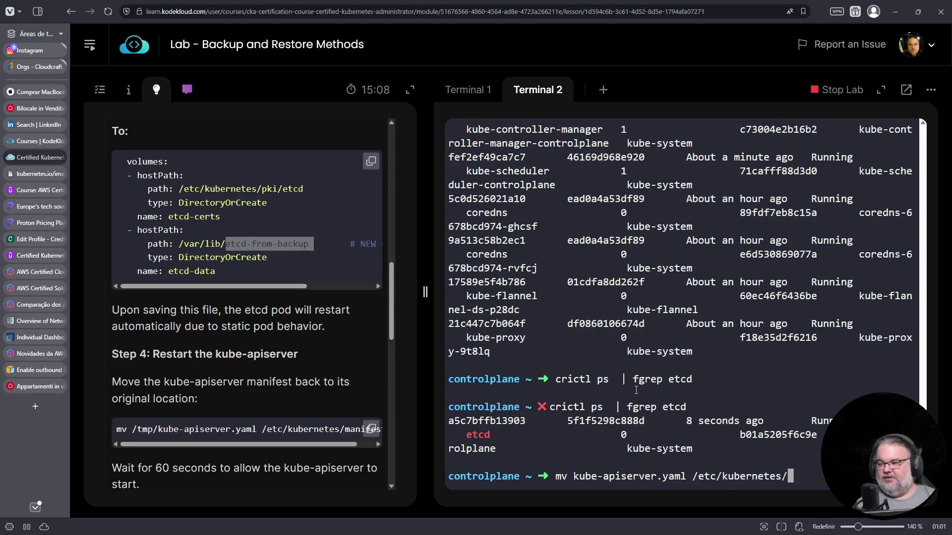
type("manife")
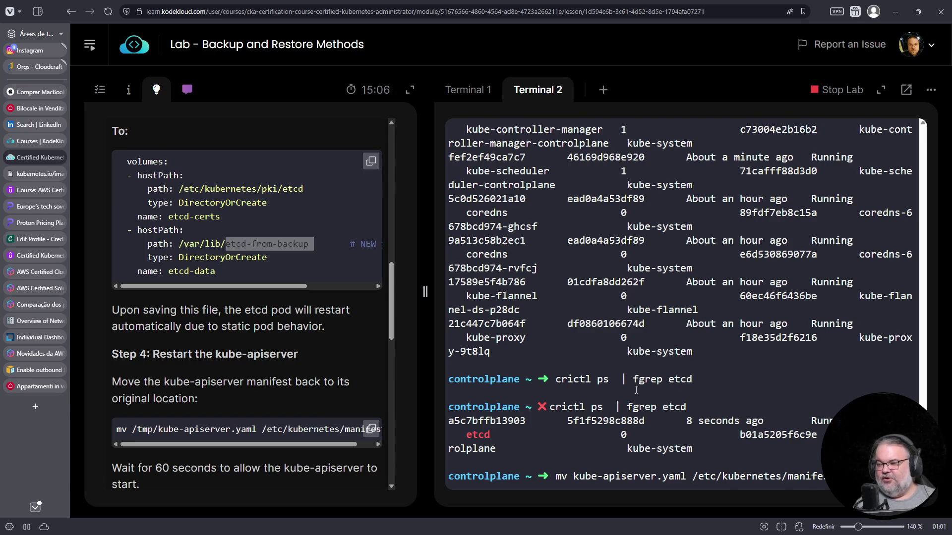
key("Return")
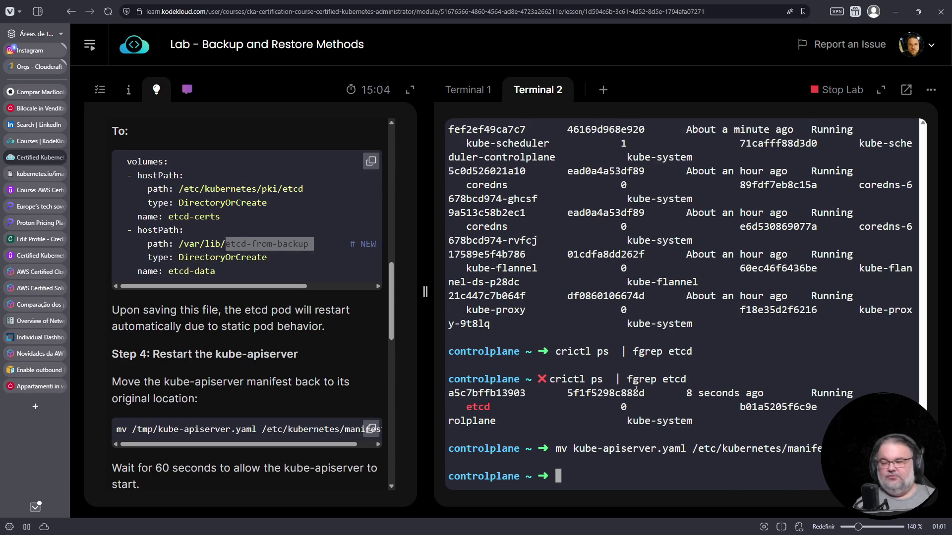
Step: Watch kubectl get pods every 5 seconds, then list pods in all namespaces with -A
type("while true ;do kubectl get pods ;. ")
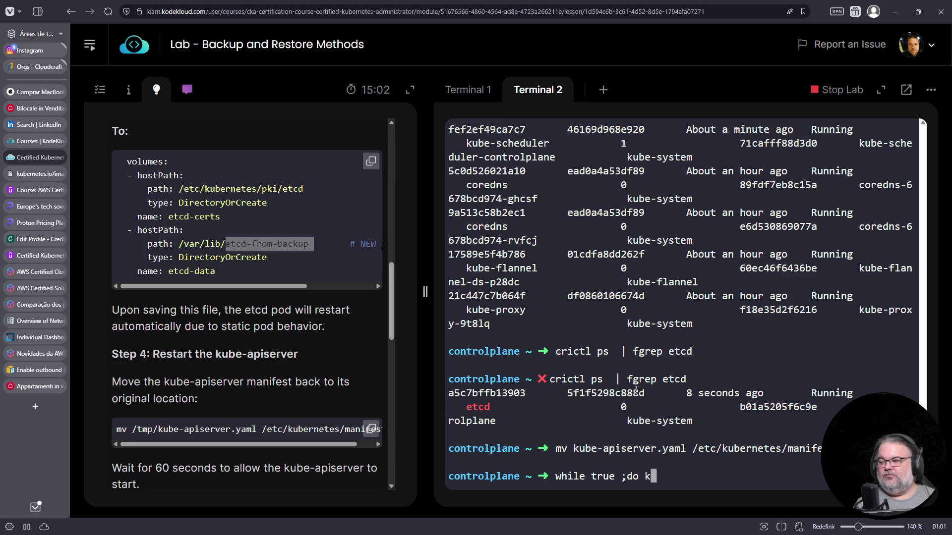
type("do")
key("BackSpace")
key("BackSpace")
key("BackSpace")
type("sleep 5 ; done")
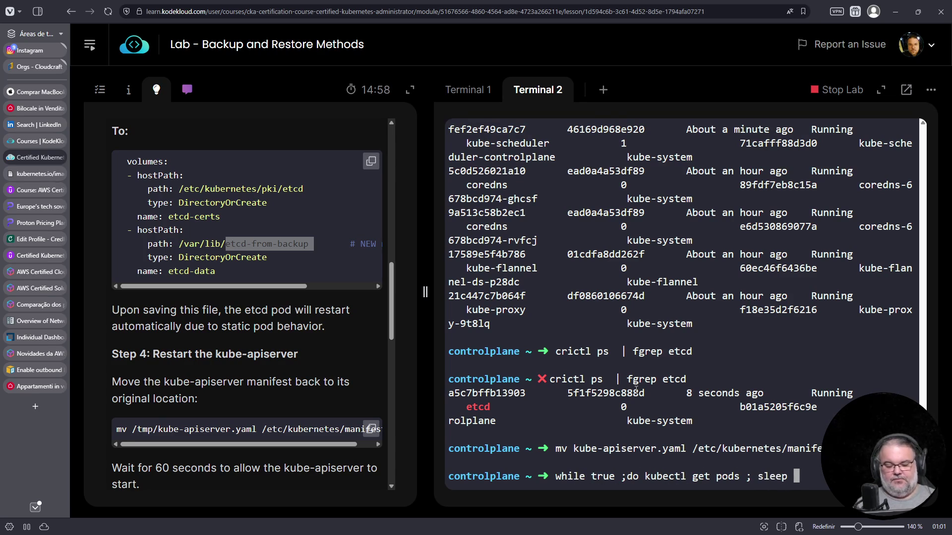
key("Return")
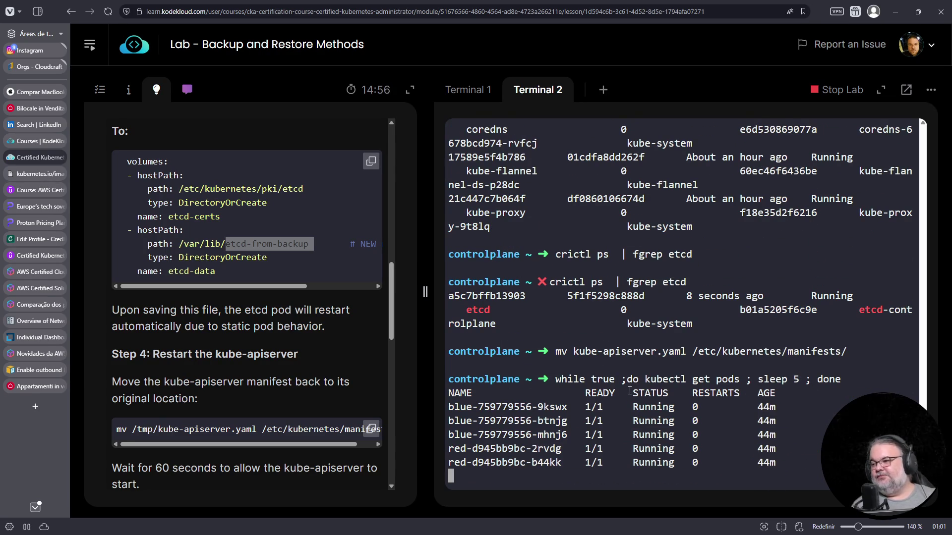
key("ctrl+c")
type("kubectl get pods -A")
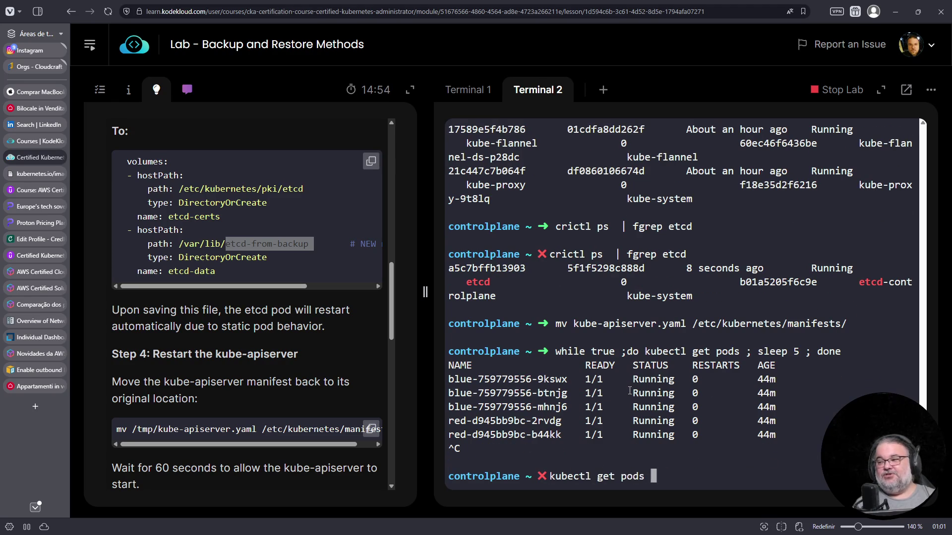
key("Return")
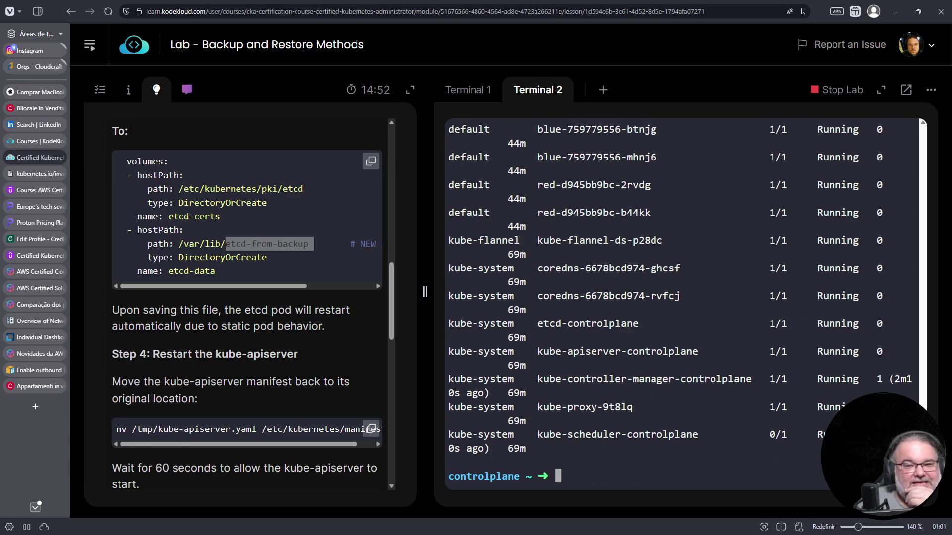
key("alt+Tab")
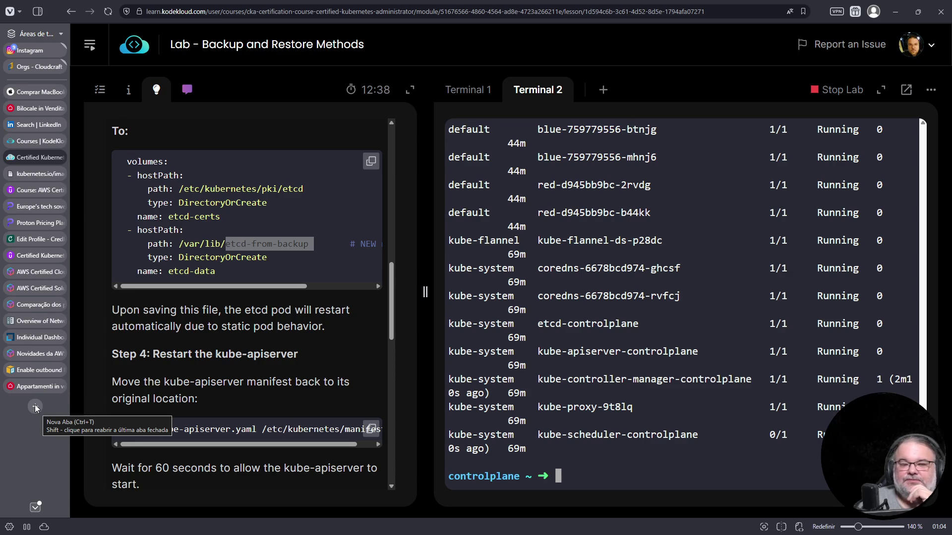
Step: Review the all-namespace pod statuses in the terminal, then open a new browser tab
mouse_move(45, 389)
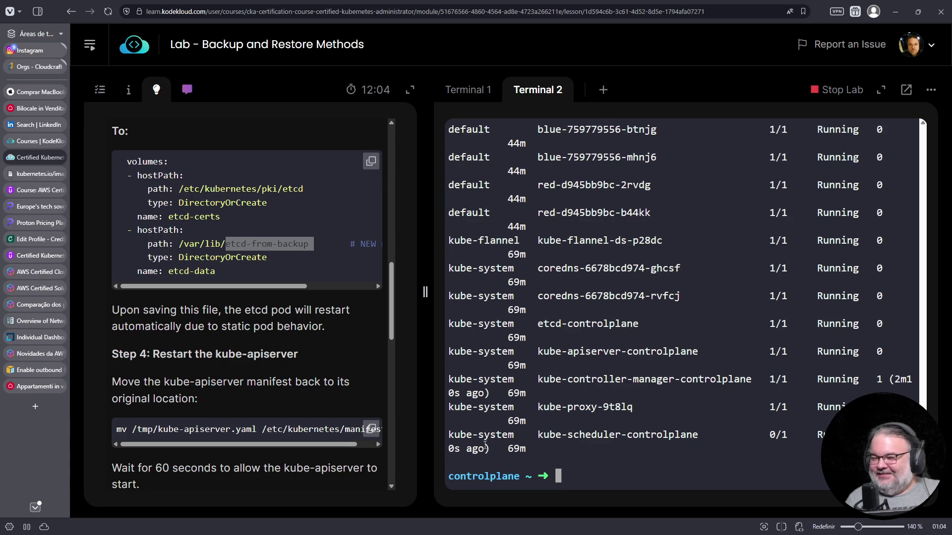
left_click_drag(449, 477, 603, 477)
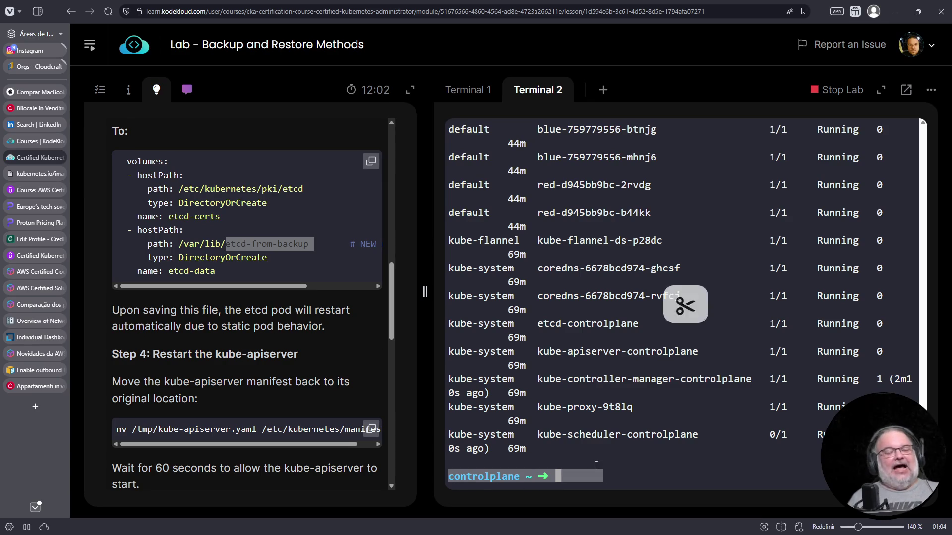
left_click(637, 453)
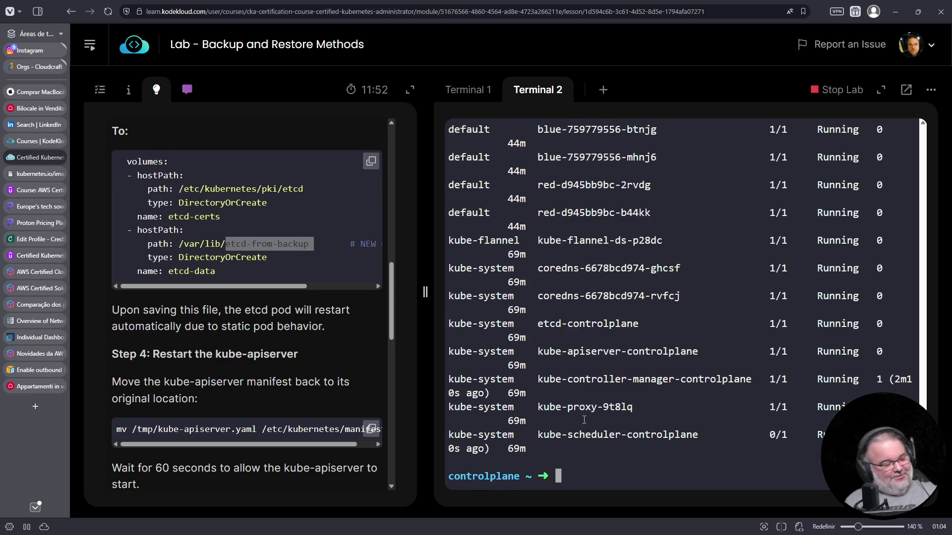
left_click(35, 408)
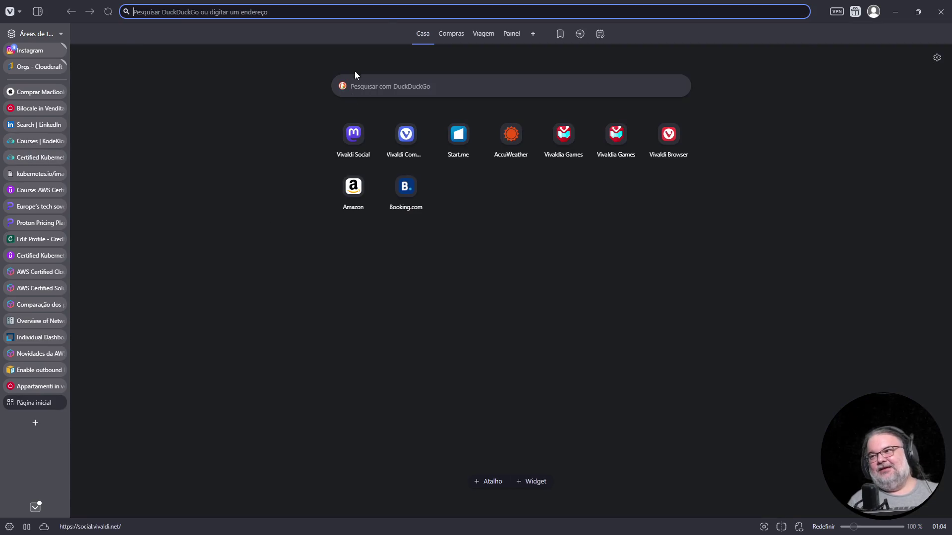
Step: Search DuckDuckGo for 'sindicato auditores autoridades' and scroll through the news results
left_click(384, 12)
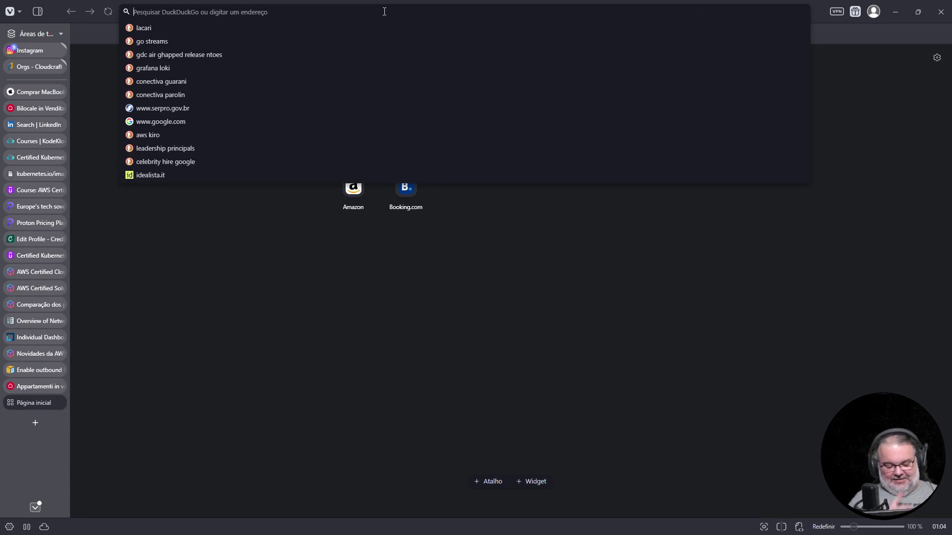
type("sindicato duaid")
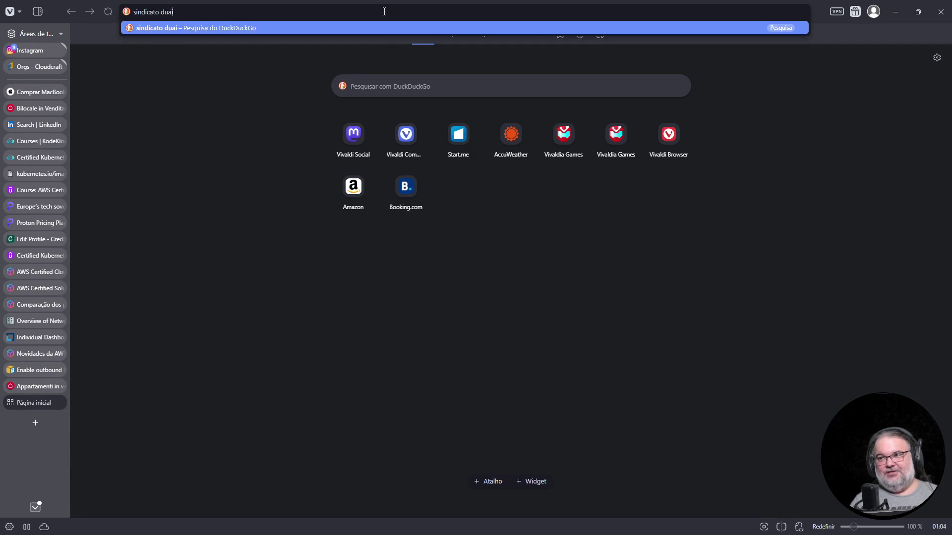
key("BackSpace")
key("BackSpace")
key("BackSpace")
type("audi")
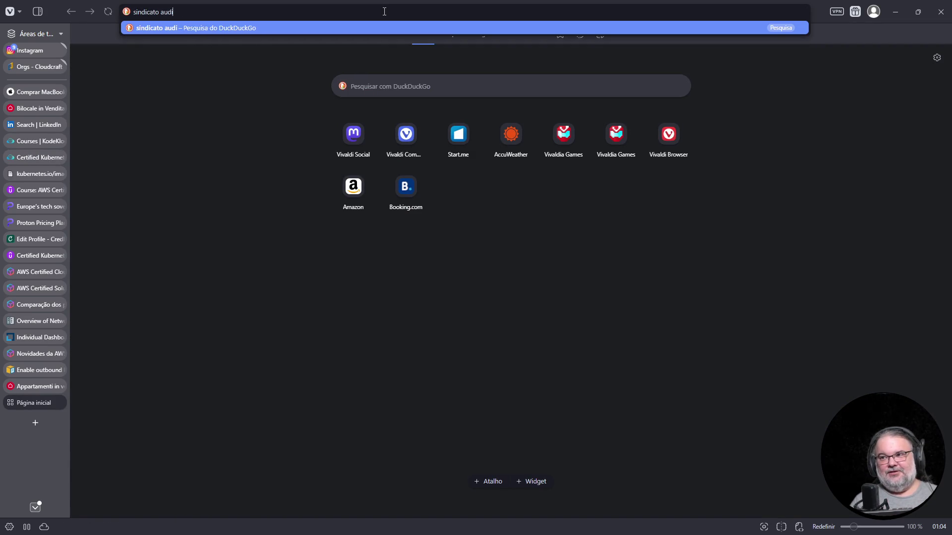
type("tores autoridades")
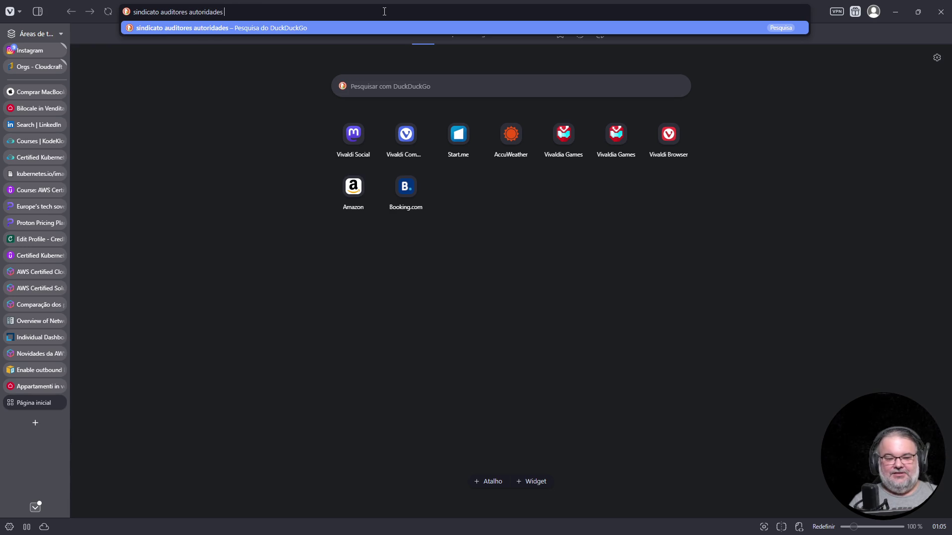
key("Return")
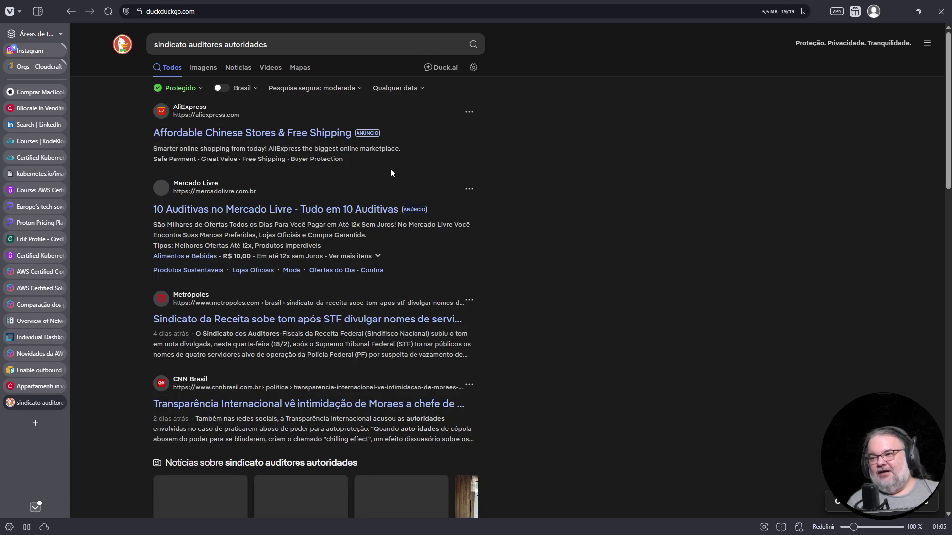
scroll(412, 286, "down", 3)
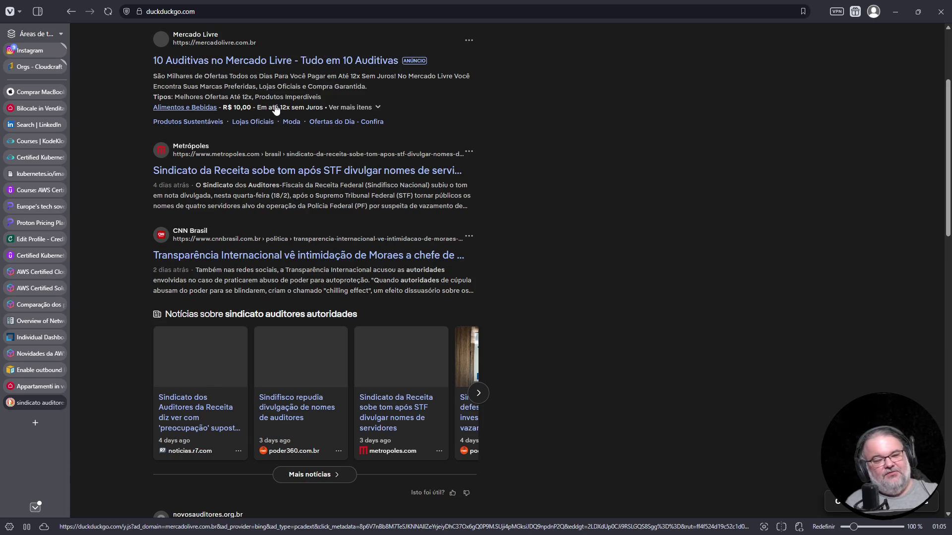
scroll(282, 111, "down", 4)
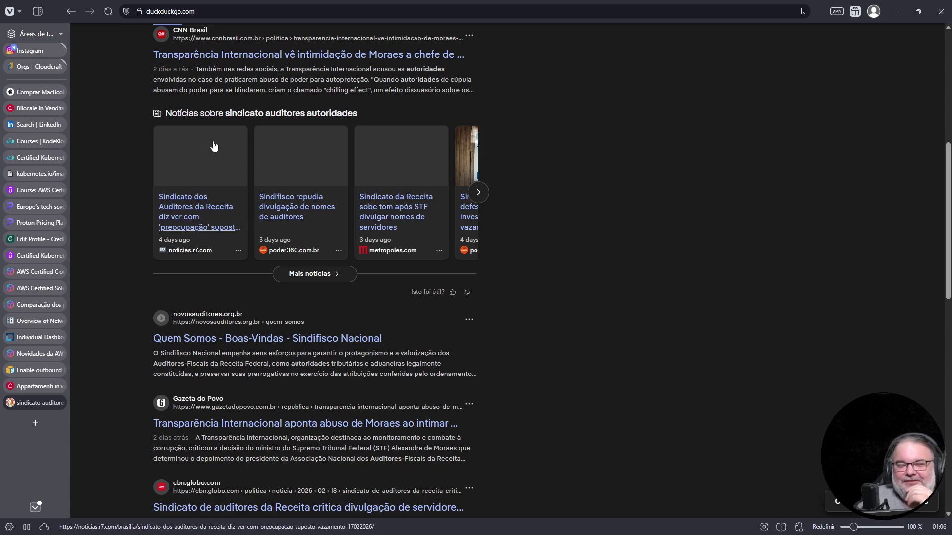
scroll(243, 149, "up", 7)
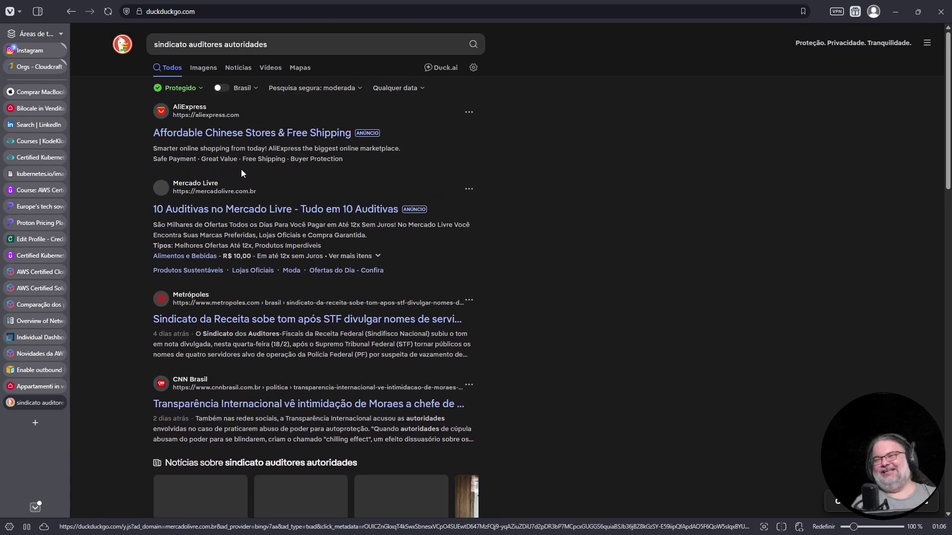
Step: Search 'sempron' and open its Wikipedia article
left_click(272, 45)
type("sempron")
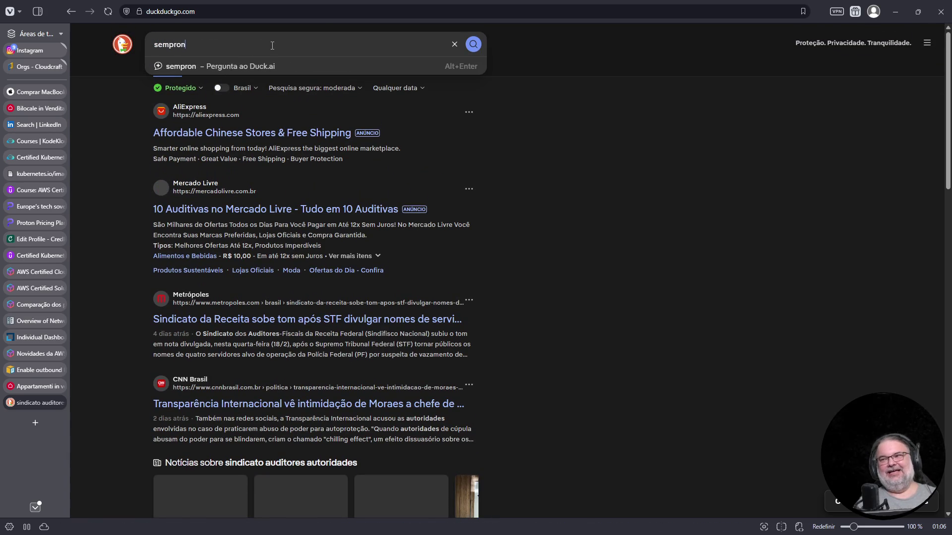
key("Return")
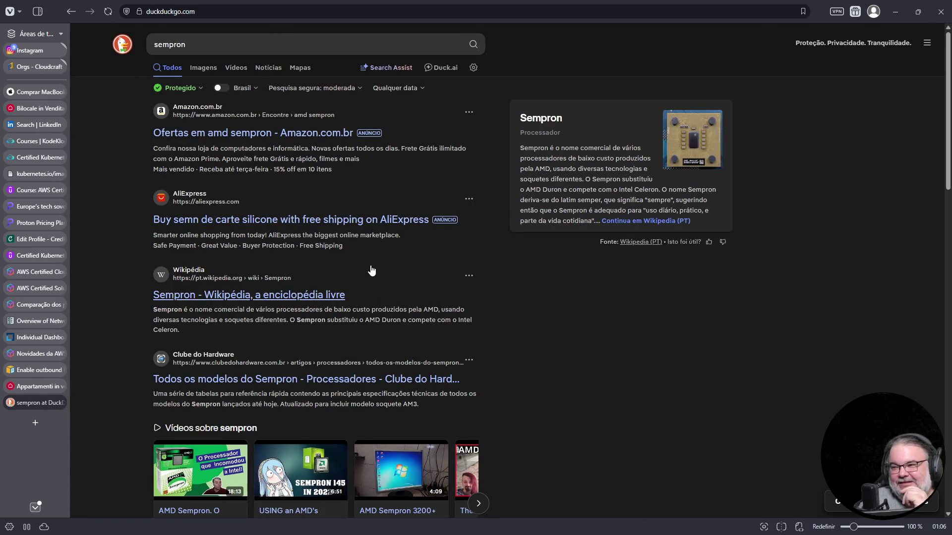
left_click(317, 295)
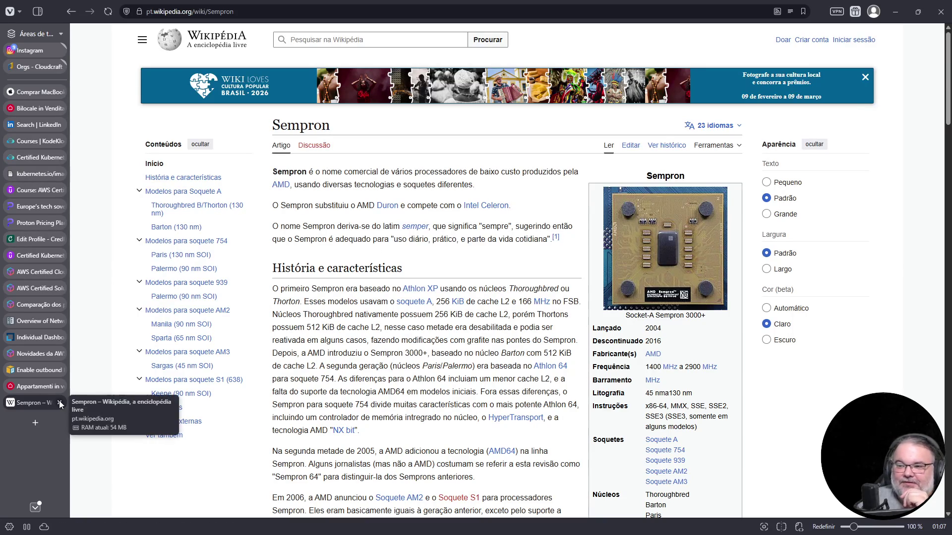
Step: Leave the Wikipedia article, show the lab's question list, and start a new tab
key("ctrl+Tab")
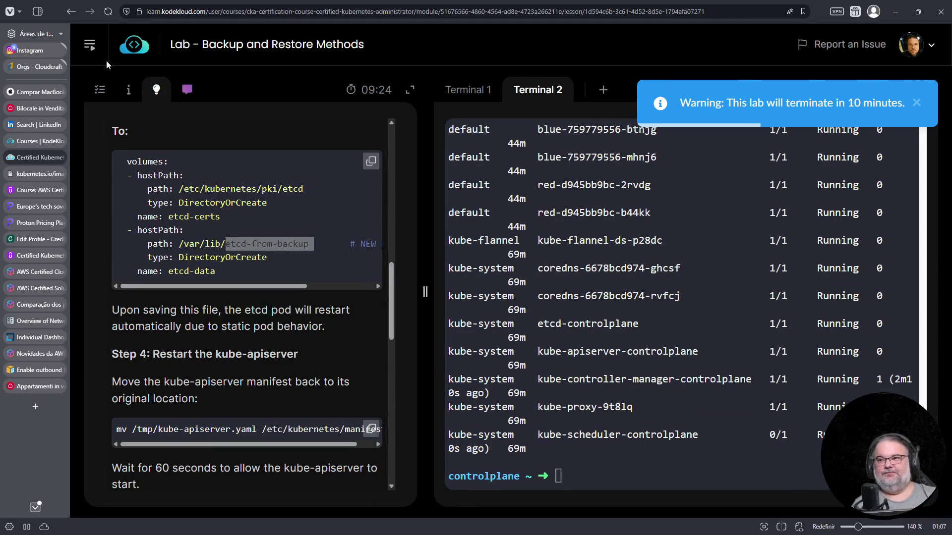
left_click(101, 90)
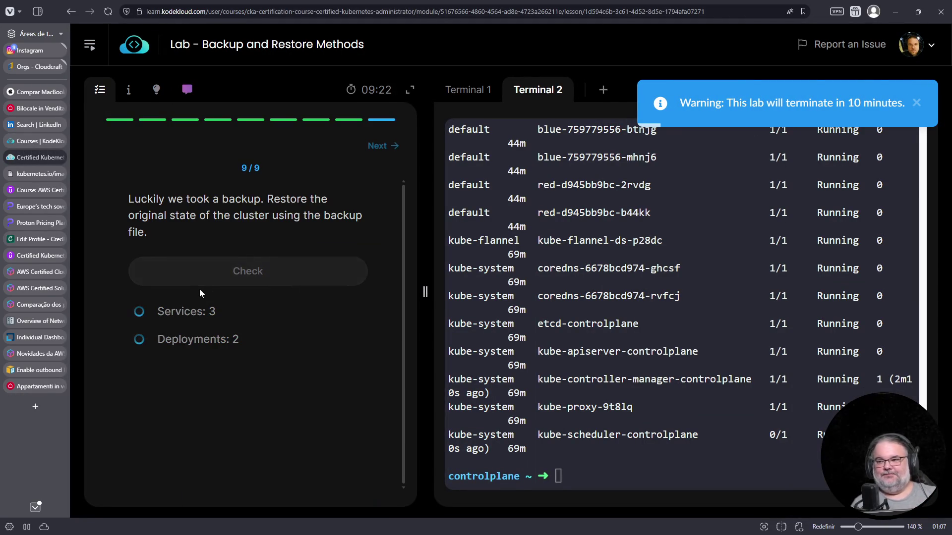
key("ctrl+t")
Step: Search 'kali linux requisitos' and expand the Search Assist answer on system requirements
type("kali linux requisitos")
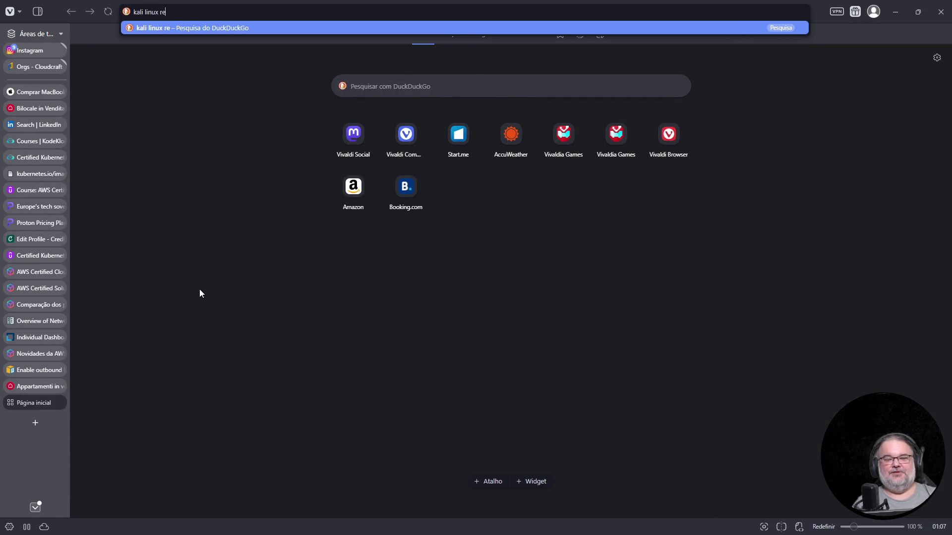
key("Return")
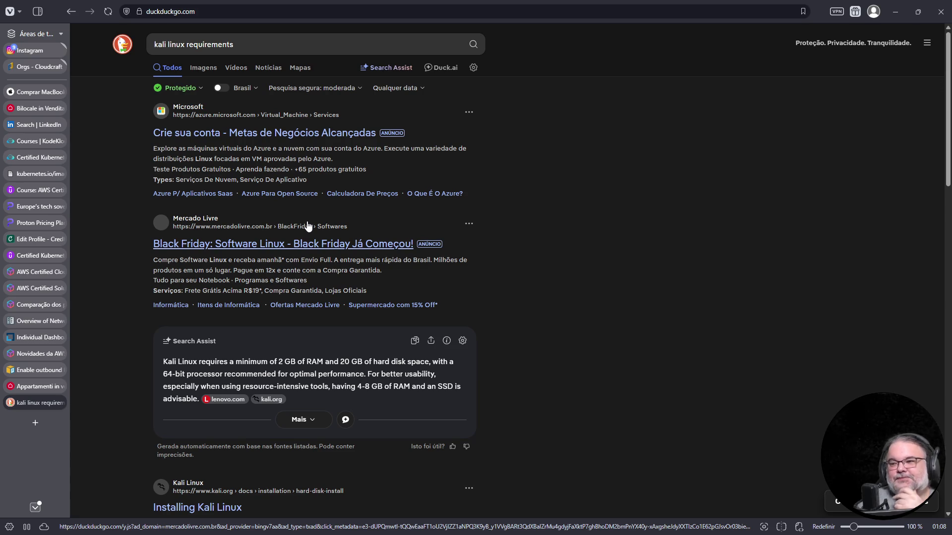
scroll(308, 226, "down", 3)
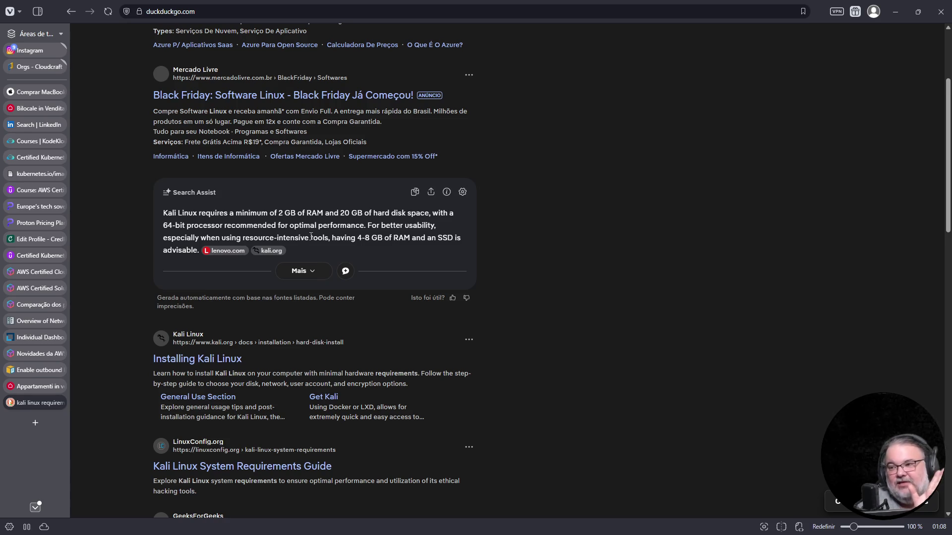
left_click_drag(163, 225, 228, 233)
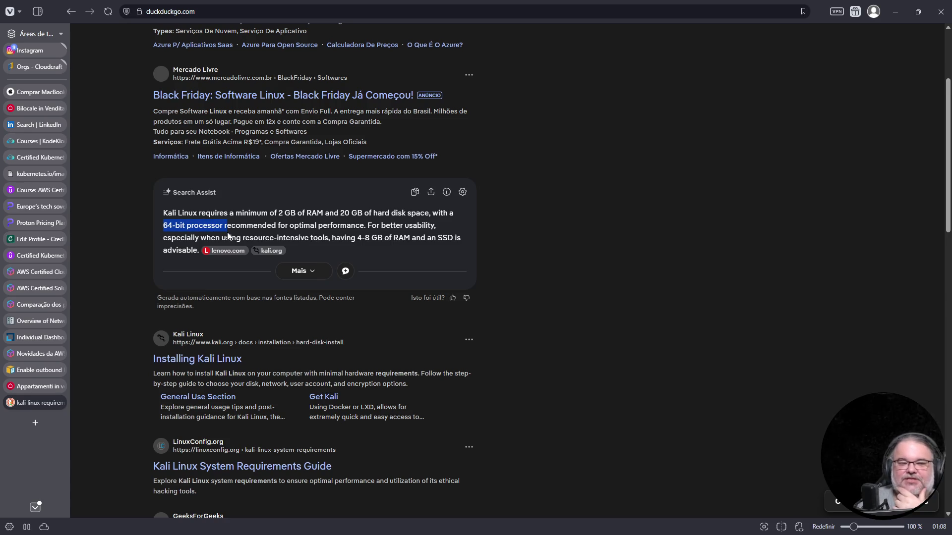
left_click(307, 272)
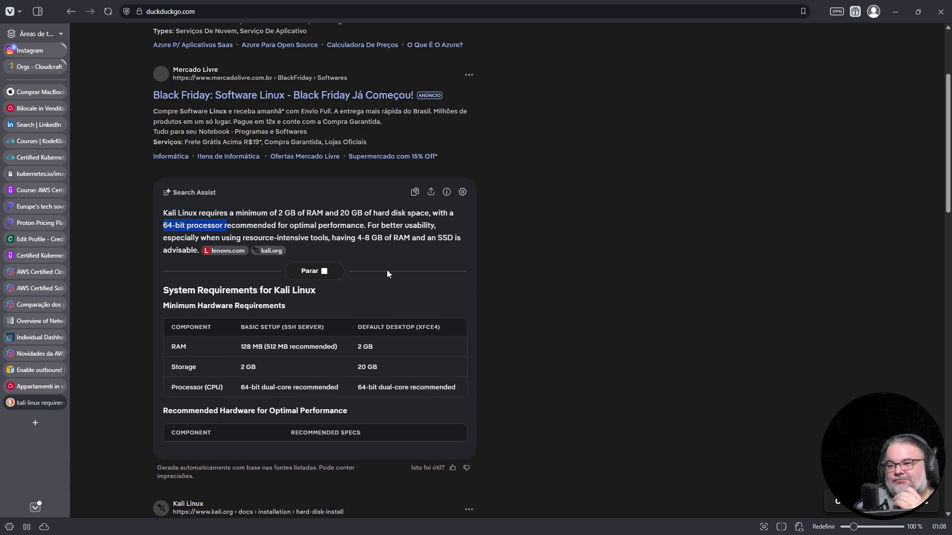
Step: Highlight the XFCE4, default desktop and basic setup headers and the minimum RAM row
scroll(388, 272, "down", 3)
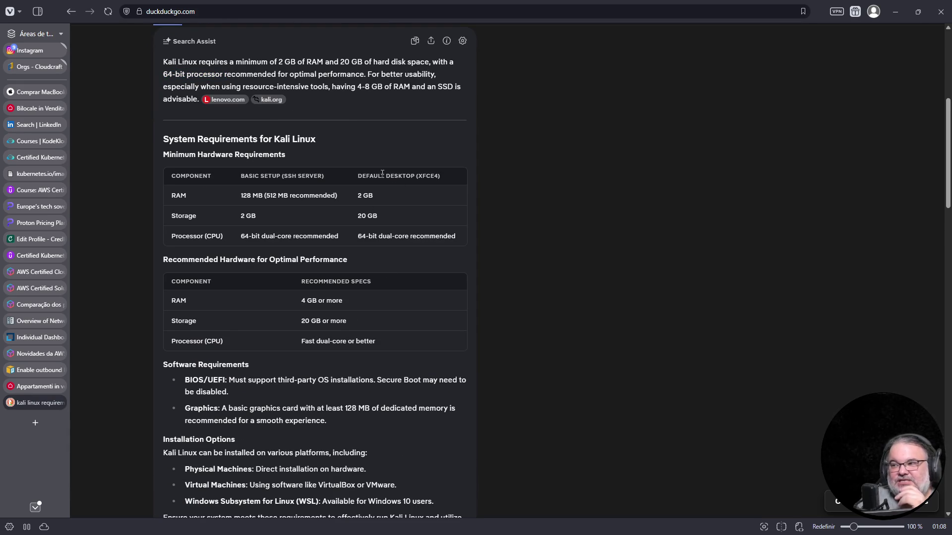
left_click_drag(417, 177, 440, 176)
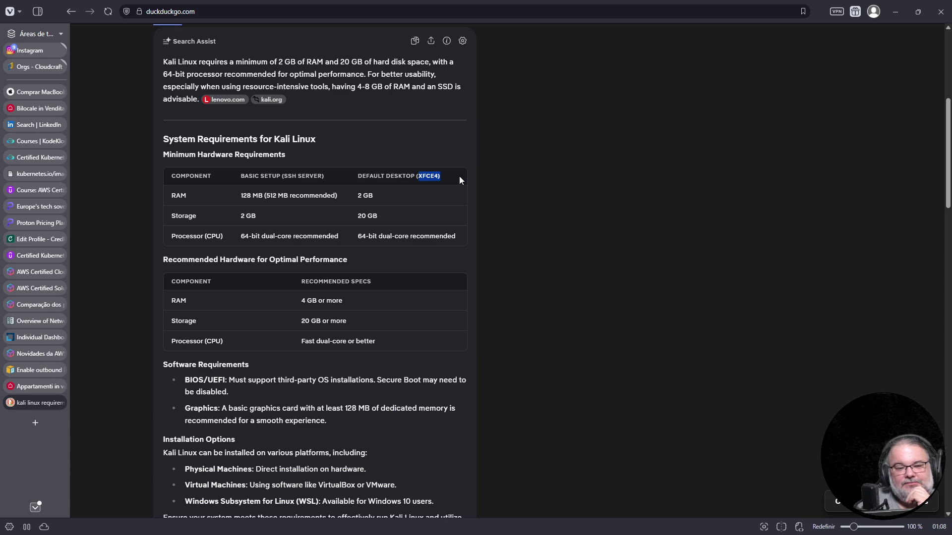
left_click_drag(236, 196, 358, 196)
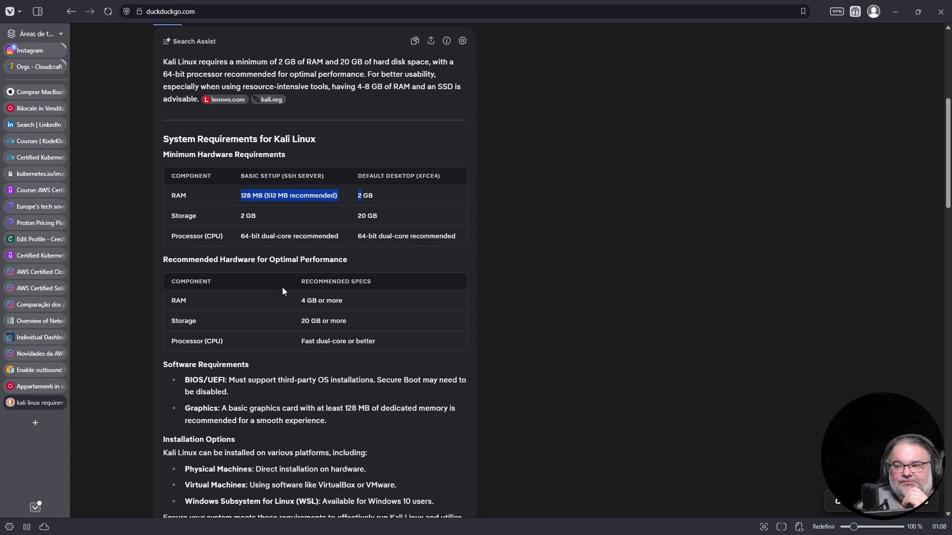
left_click(371, 176)
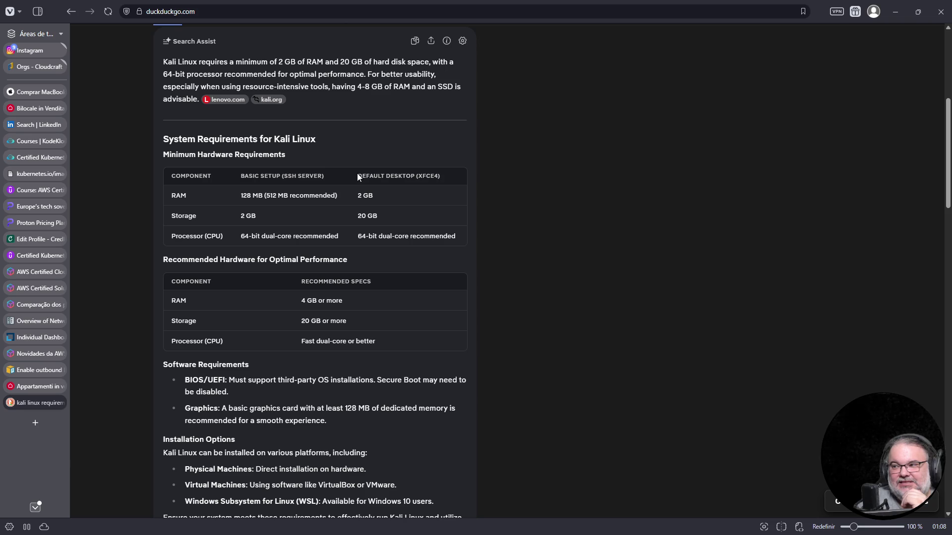
left_click_drag(357, 176, 435, 177)
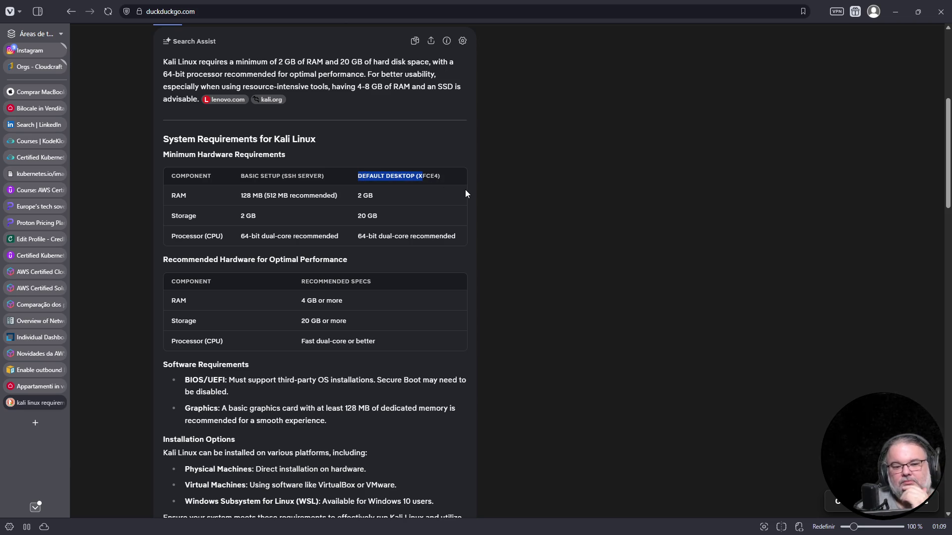
left_click_drag(324, 177, 228, 171)
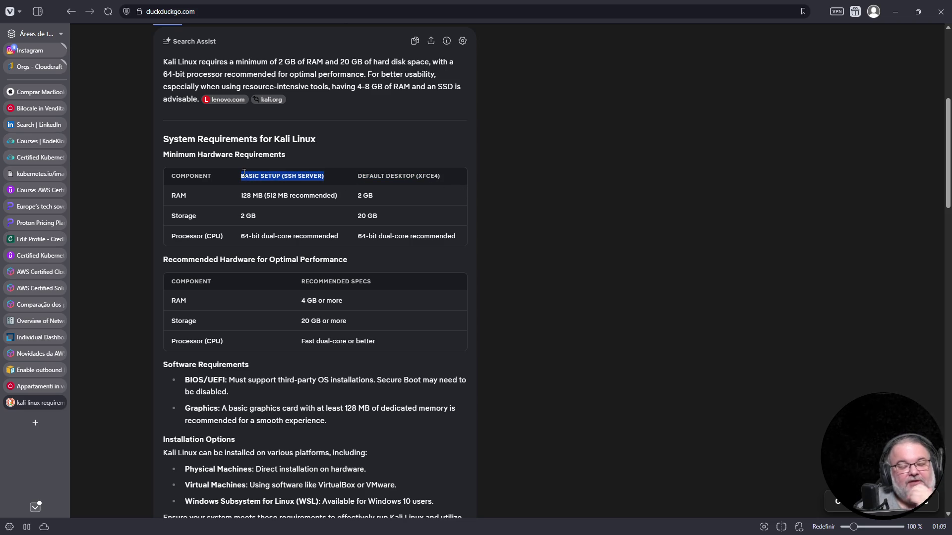